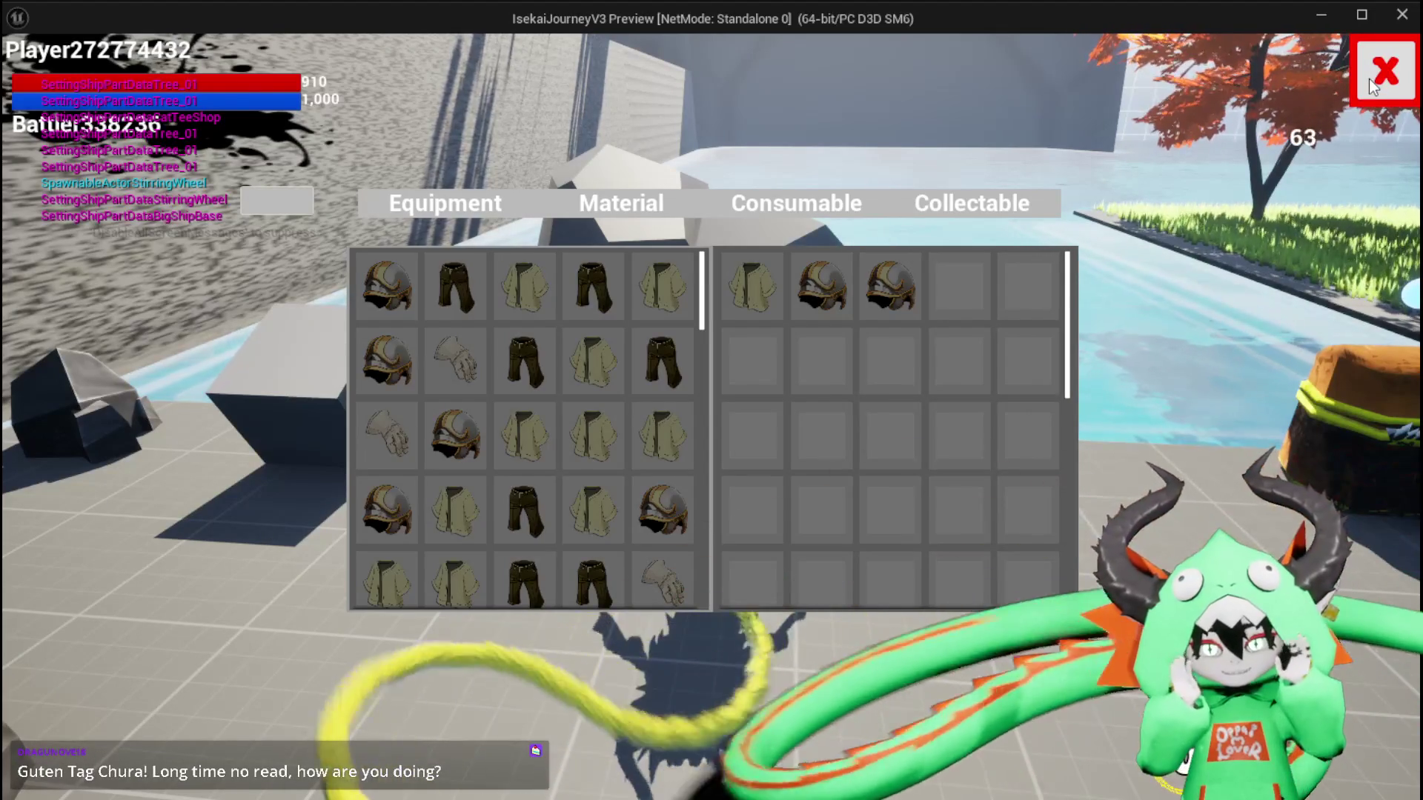
Reopen the inventory, view Equipment items, then show storage side by side on the Material tab
{"action": "left_click", "coordinate": [1368, 79]}
{"action": "key", "text": "i"}
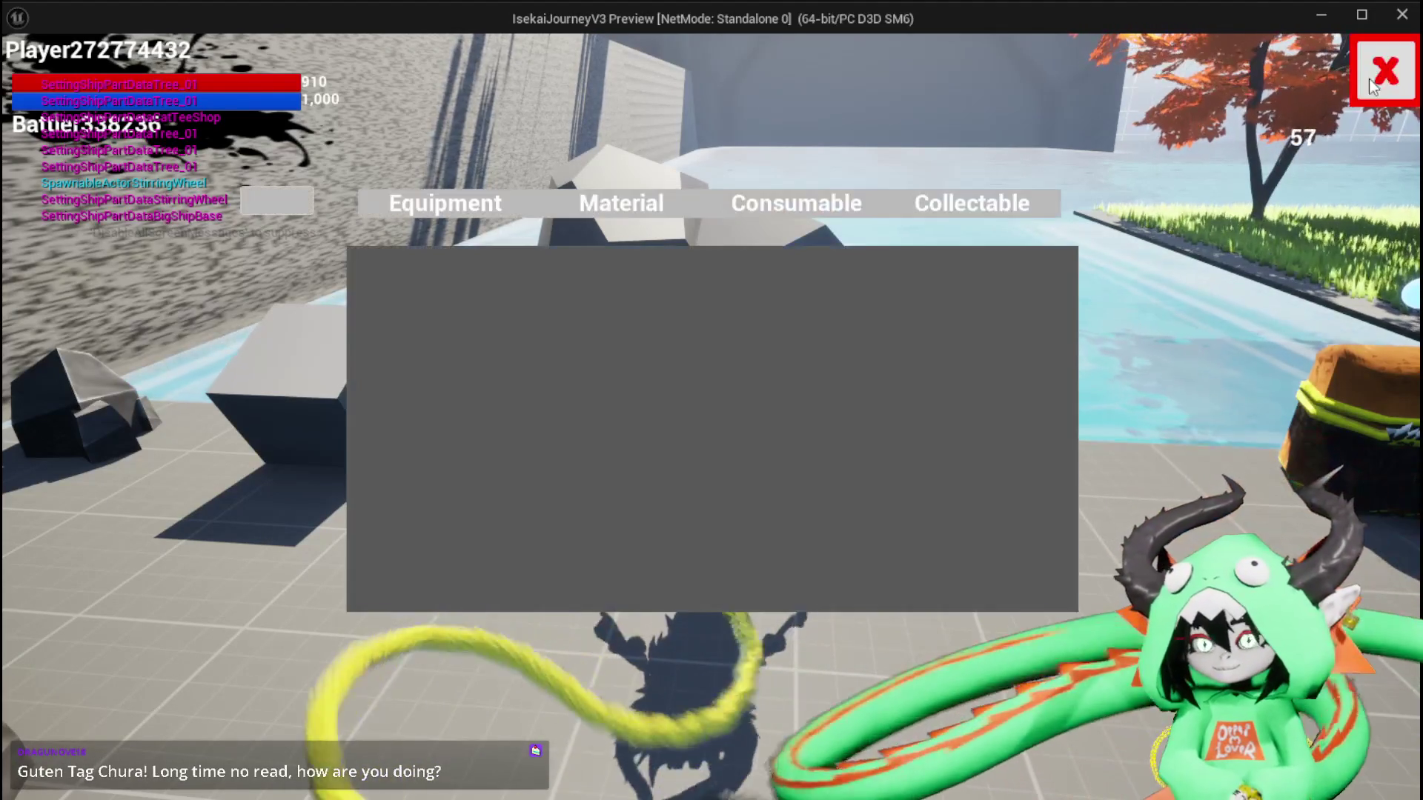
{"action": "left_click", "coordinate": [509, 209]}
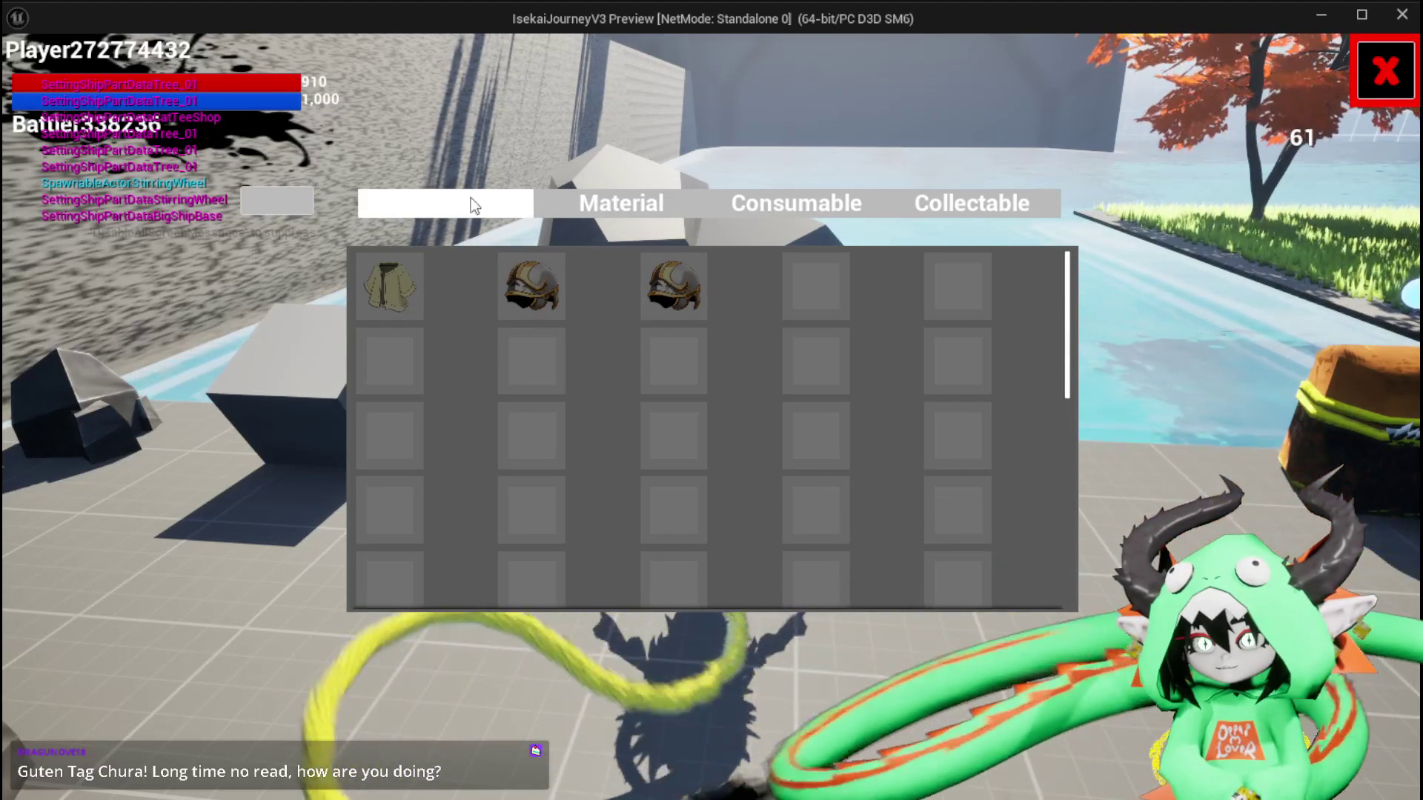
{"action": "key", "text": "e"}
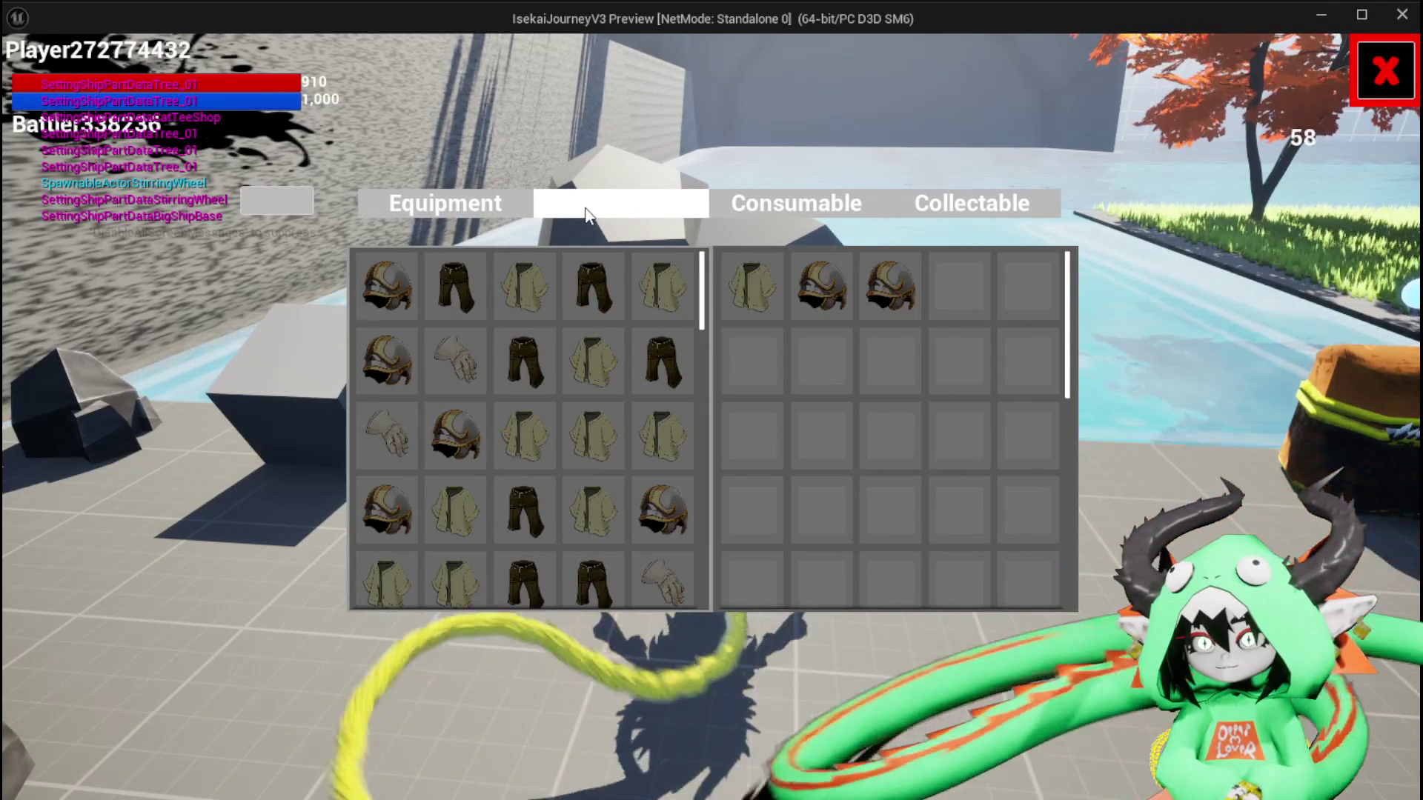
{"action": "left_click", "coordinate": [586, 215]}
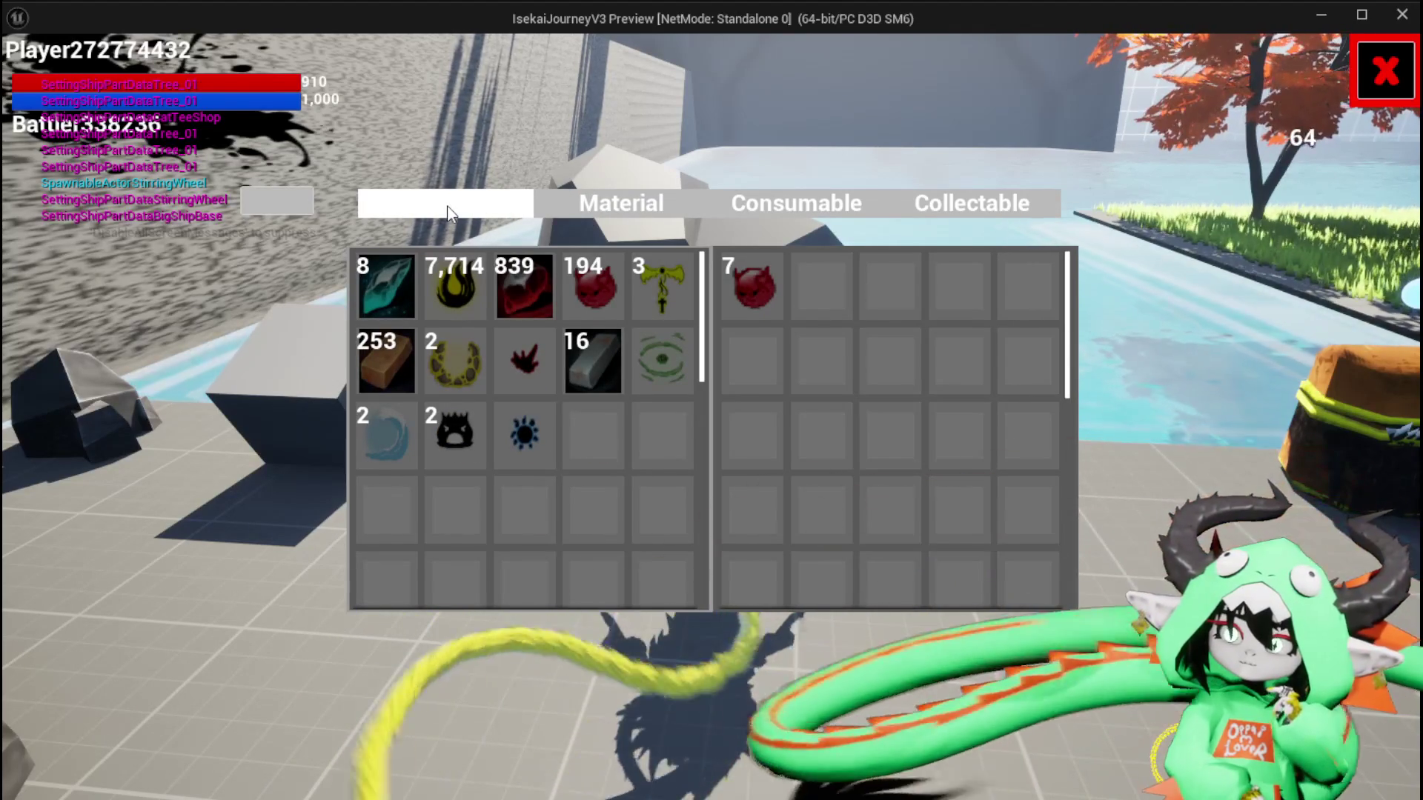
Collapse to a single grid, cycle Equipment and Material tabs, and restore the side-by-side view
{"action": "left_click", "coordinate": [259, 200]}
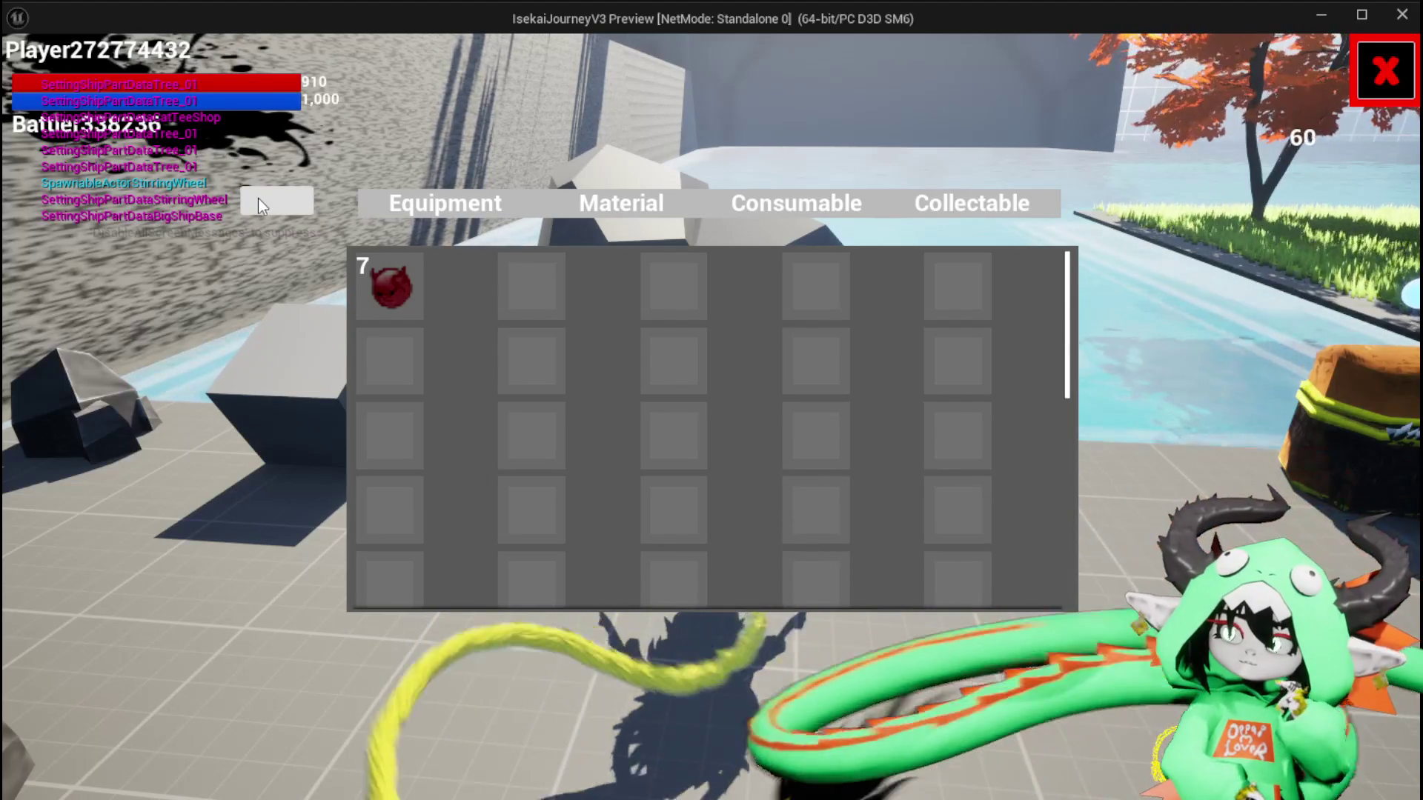
{"action": "left_click", "coordinate": [516, 216]}
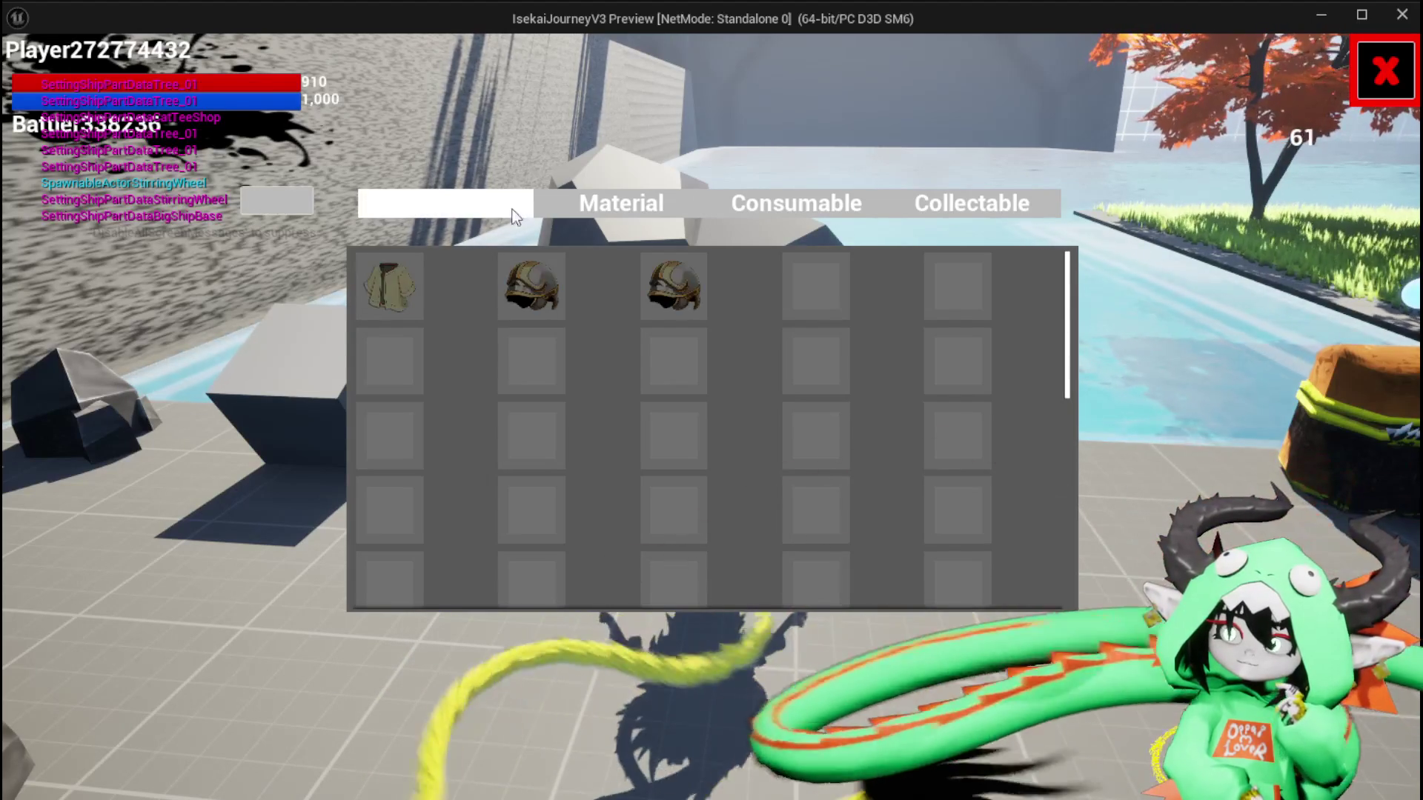
{"action": "left_click", "coordinate": [556, 212]}
{"action": "left_click", "coordinate": [445, 212]}
{"action": "left_click", "coordinate": [292, 209]}
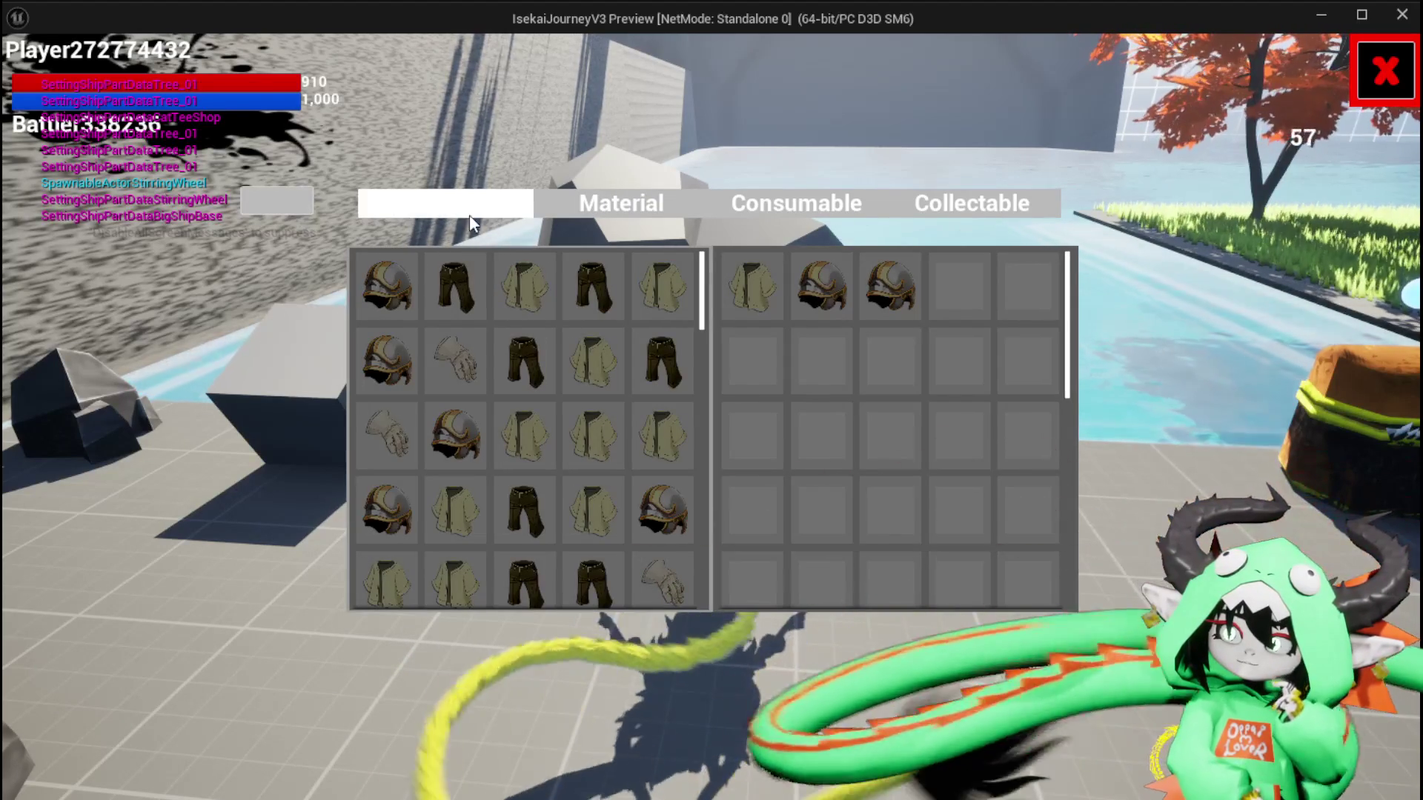
Collapse the grid again, recheck Material and Equipment items, and return to side-by-side storage
{"action": "left_click", "coordinate": [307, 202]}
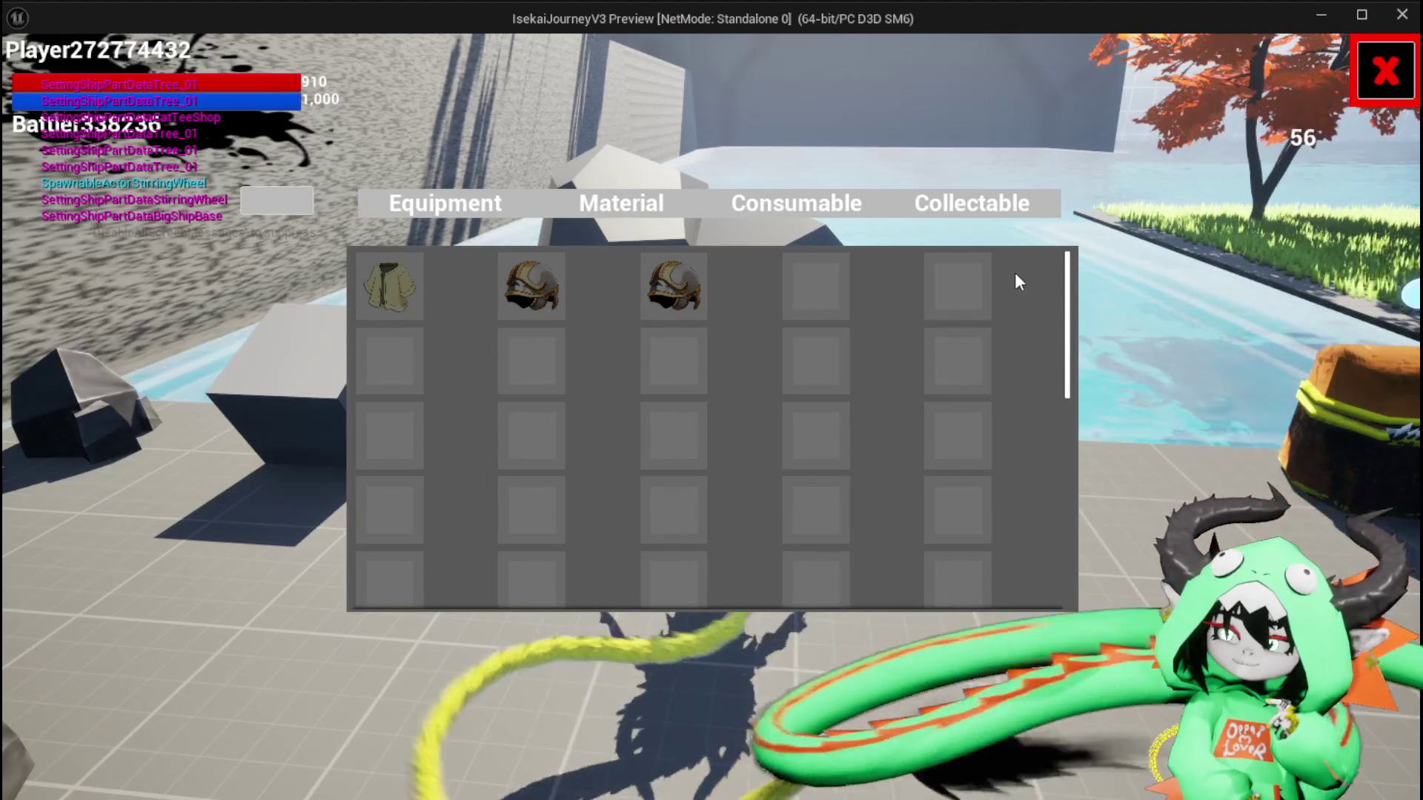
{"action": "left_click", "coordinate": [591, 202]}
{"action": "left_click", "coordinate": [429, 200]}
{"action": "left_click", "coordinate": [244, 198]}
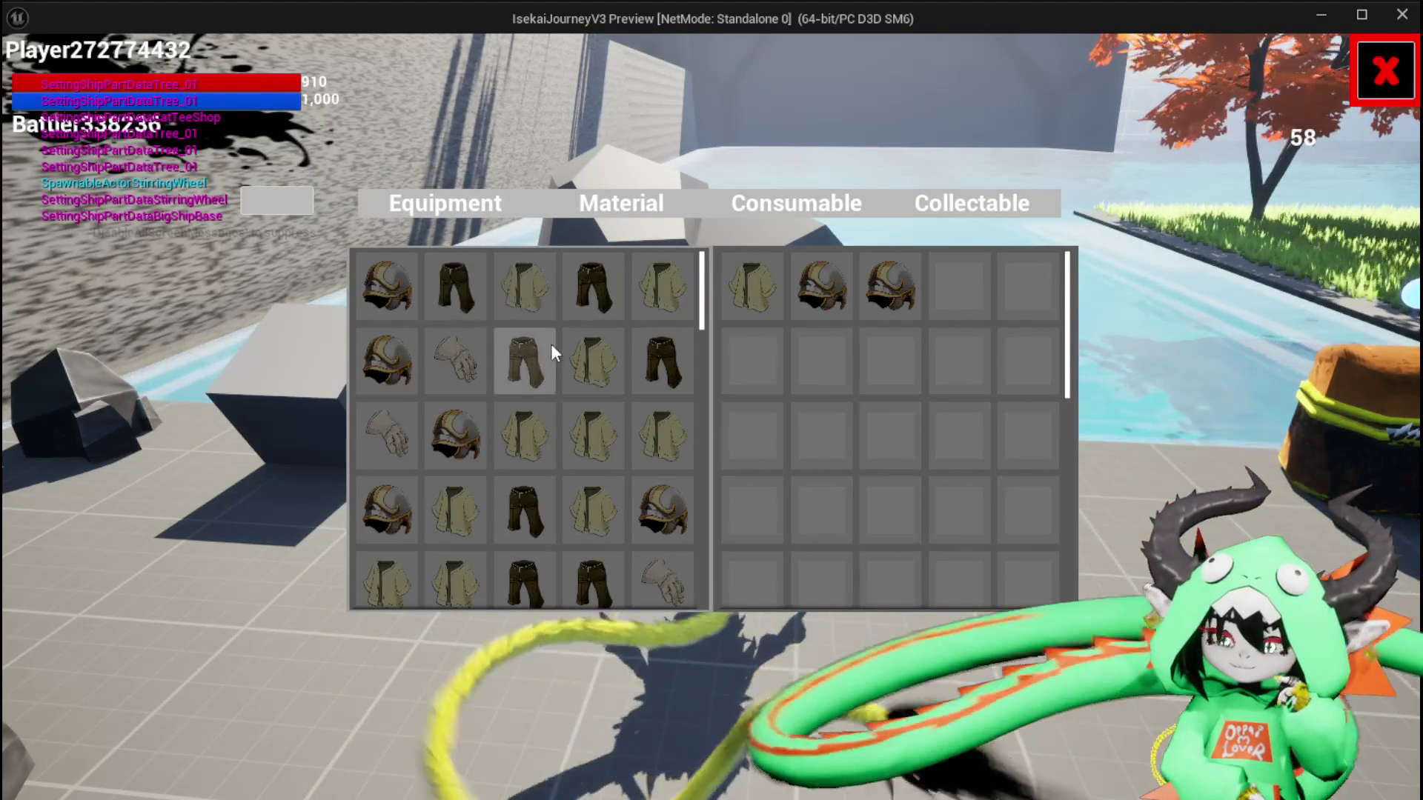
Close the game preview, stop the play session and save the modified assets
{"action": "key", "text": "alt+Tab"}
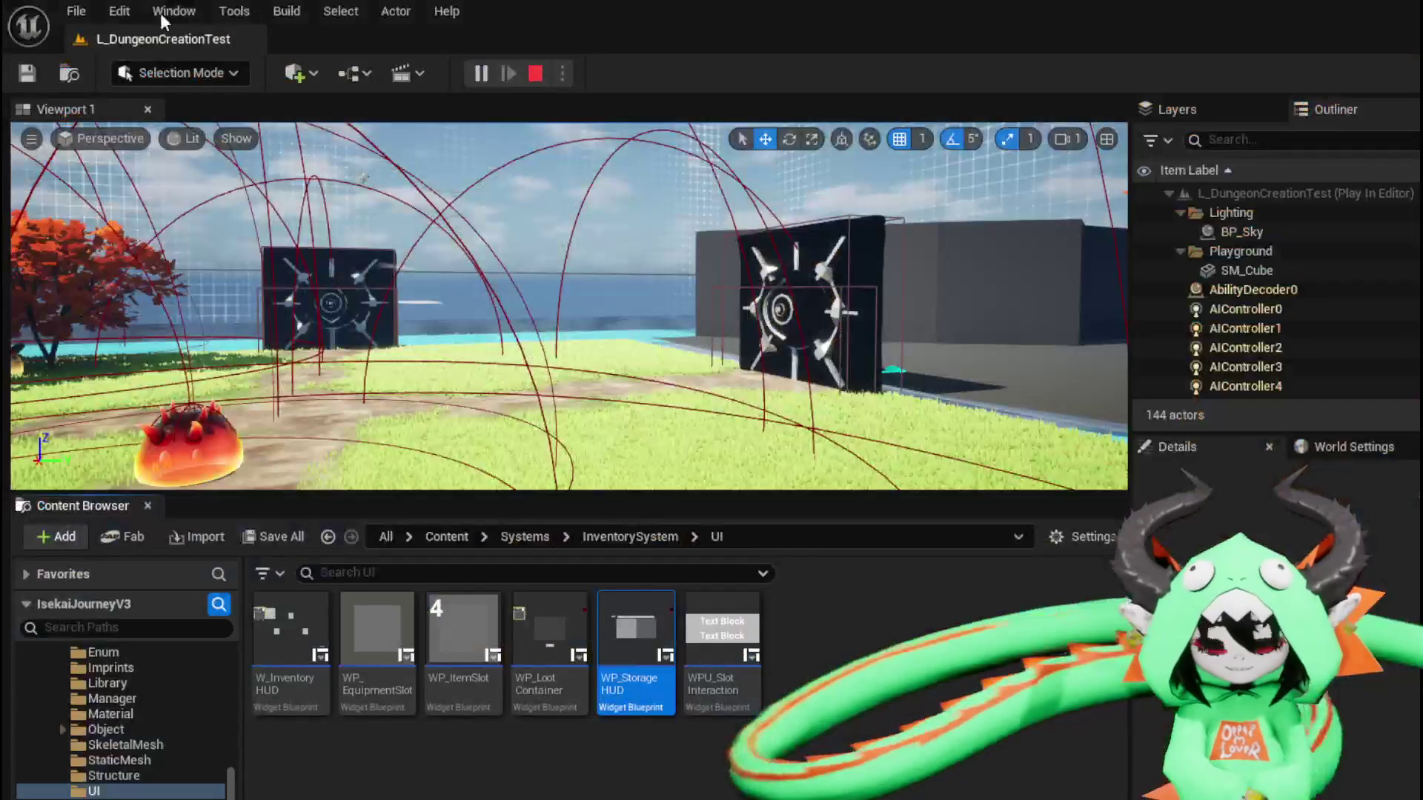
{"action": "key", "text": "Escape"}
{"action": "key", "text": "ctrl+s"}
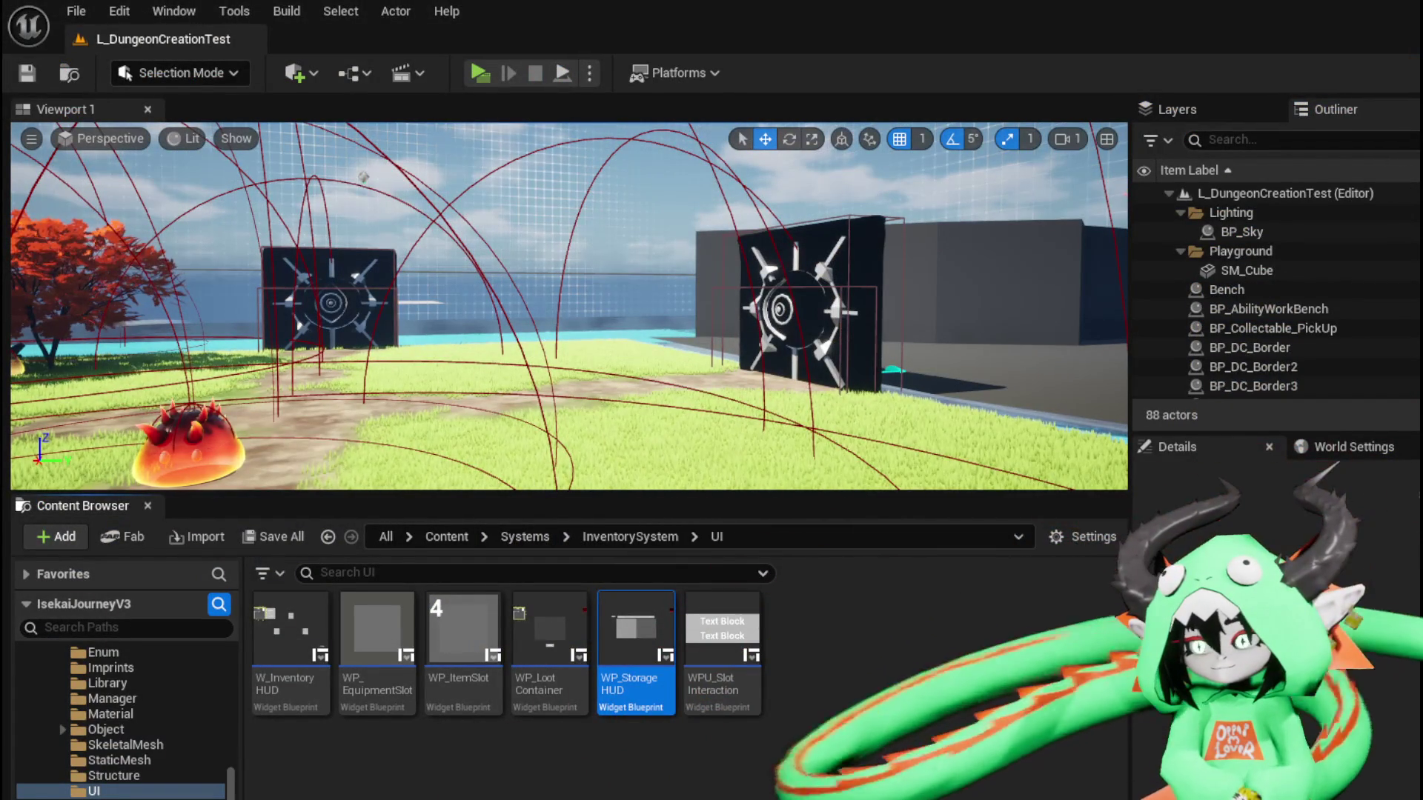
{"action": "left_click", "coordinate": [115, 219]}
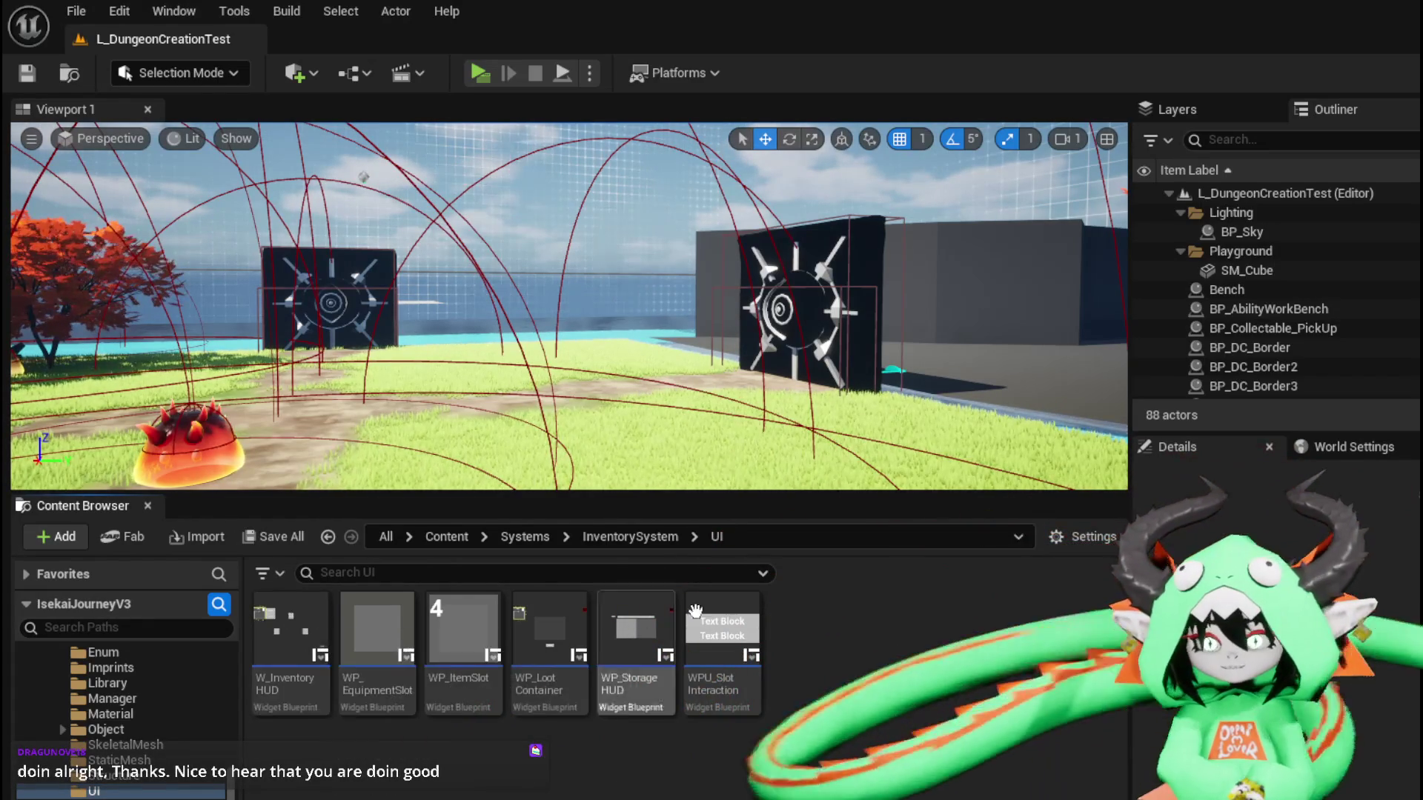
In W_InventoryHUD, select ToolTippBox with its three tooltip children, then return to WP_StorageHUD
{"action": "double_click", "coordinate": [282, 627]}
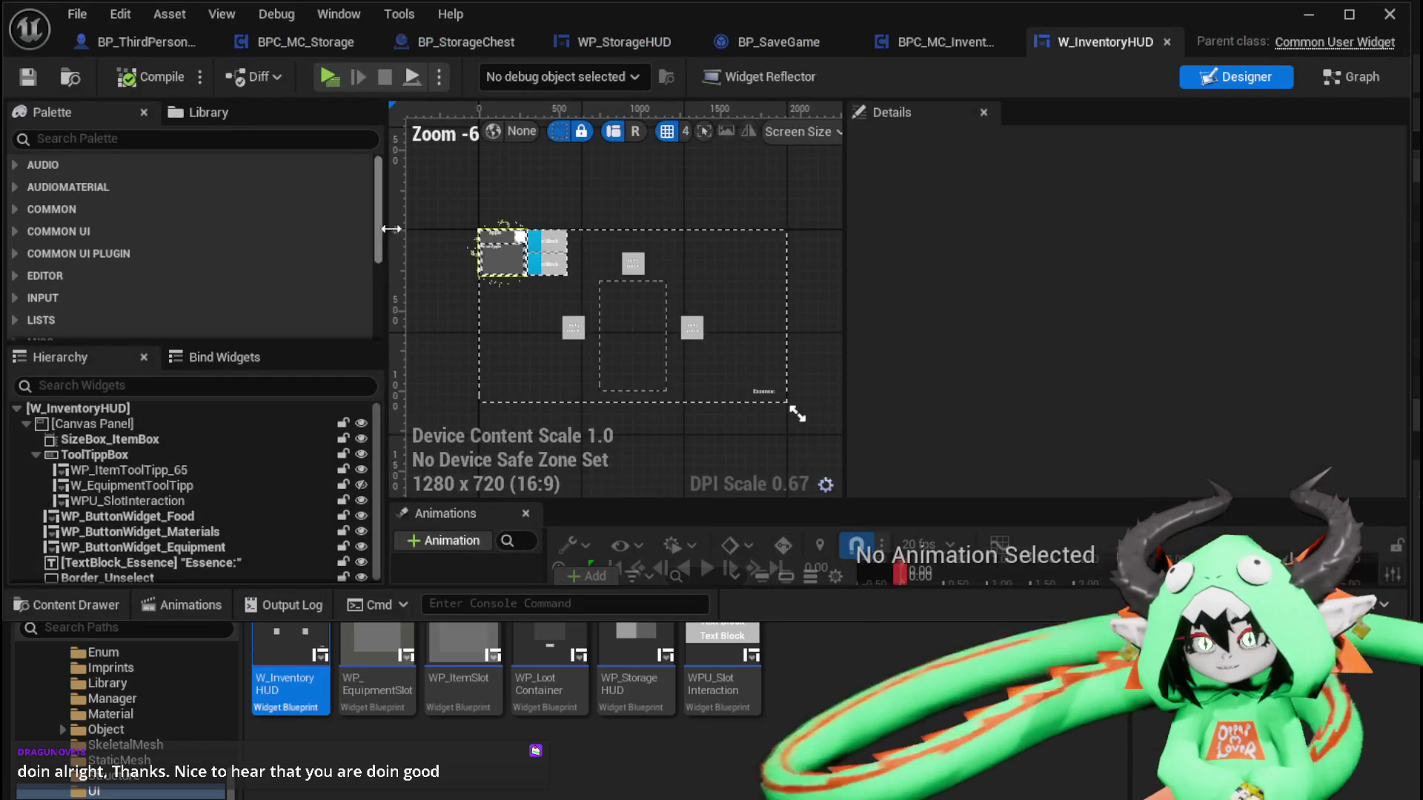
{"action": "scroll", "coordinate": [481, 250], "scroll_direction": "up", "scroll_amount": 4}
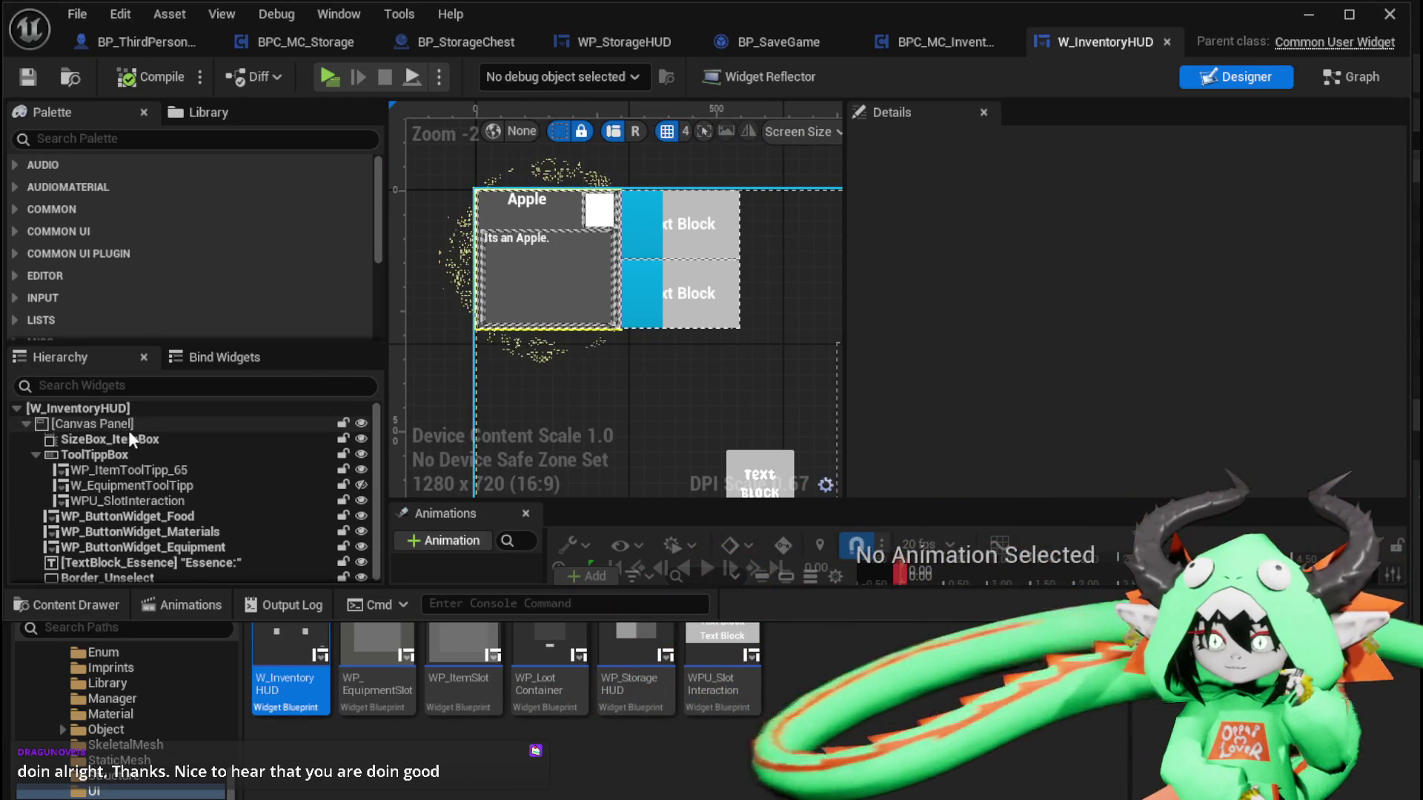
{"action": "left_click", "coordinate": [243, 438]}
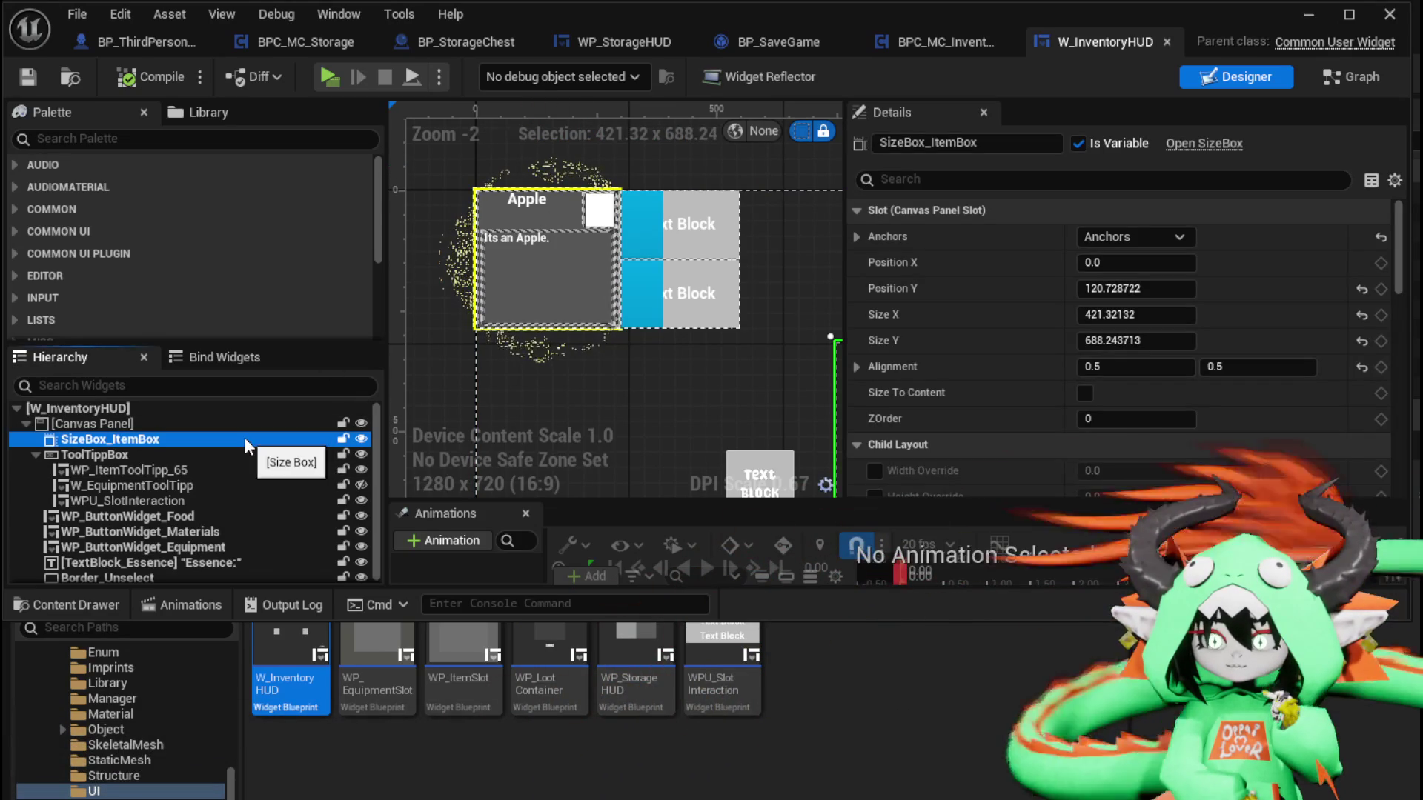
{"action": "left_click", "coordinate": [149, 468]}
{"action": "left_click", "coordinate": [144, 452]}
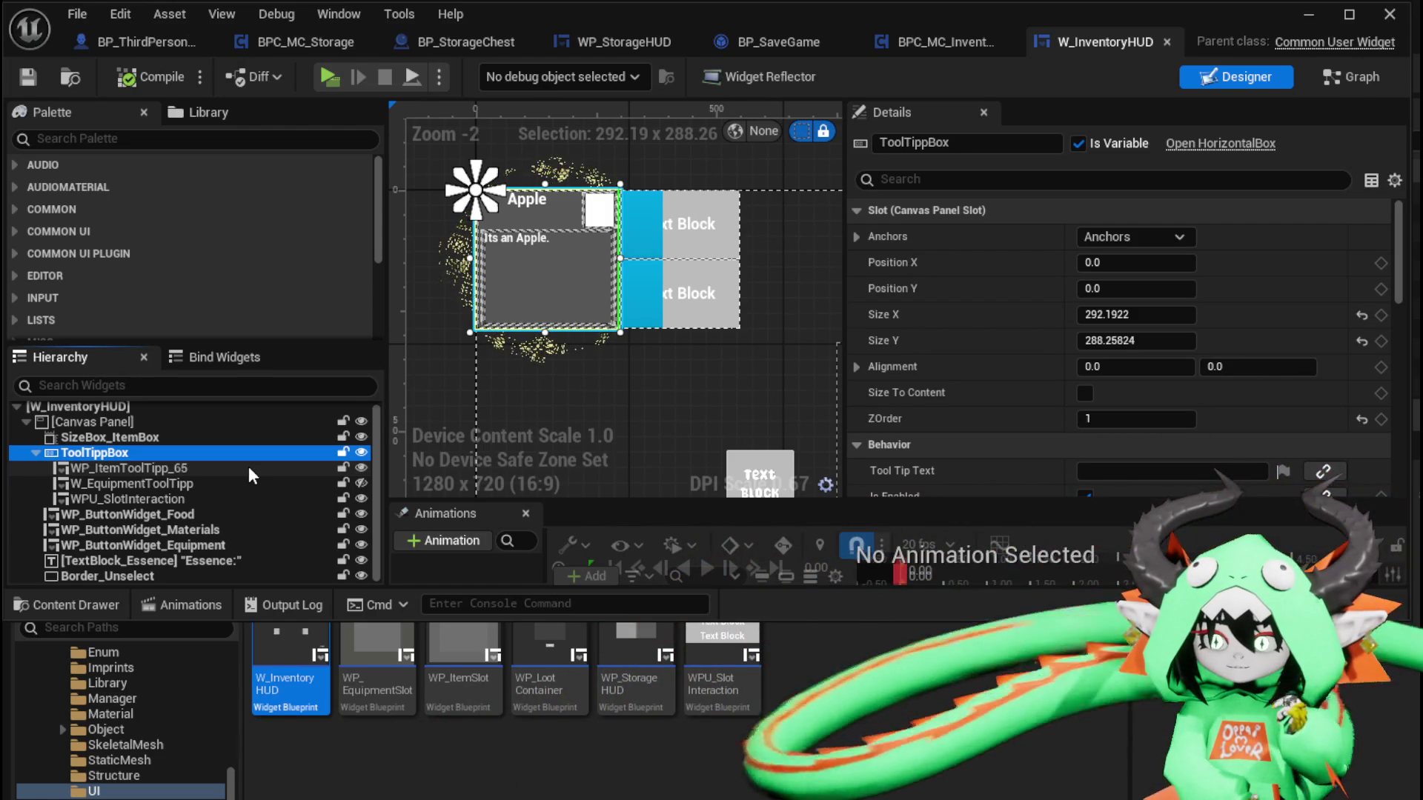
{"action": "left_click", "coordinate": [173, 498], "text": "shift"}
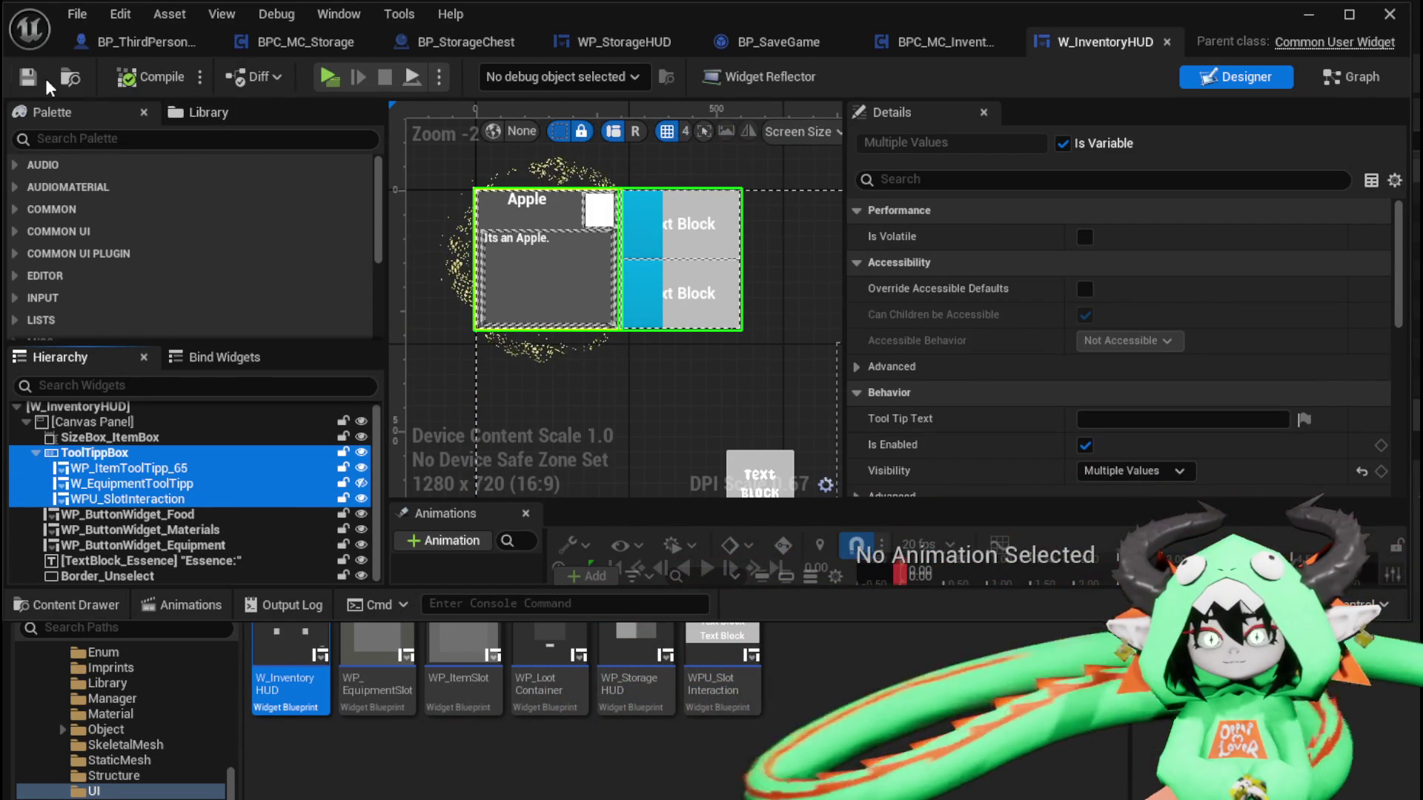
{"action": "left_click", "coordinate": [625, 40]}
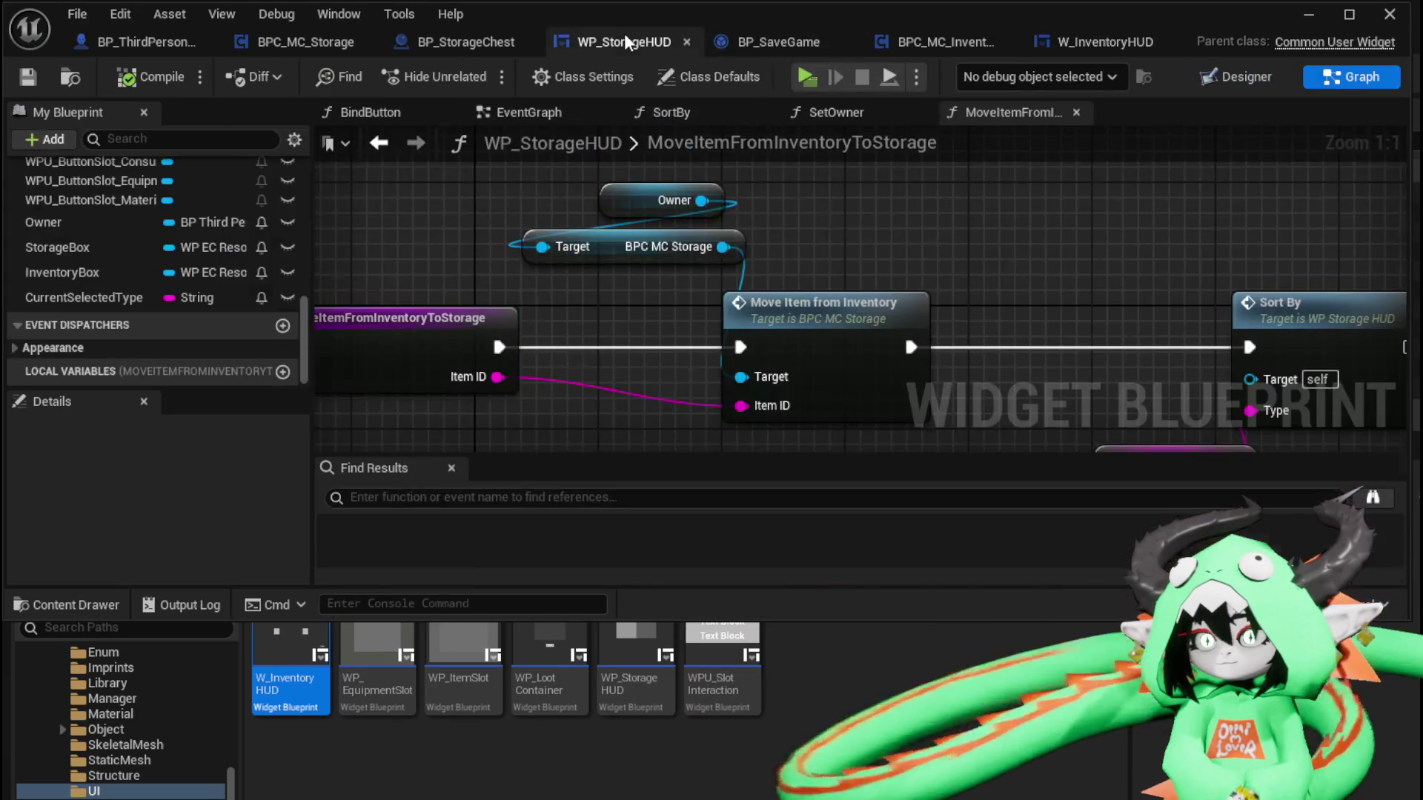
Paste ToolTippBox and its three tooltip children onto WP_StorageHUD's root Canvas Panel and compile
{"action": "left_click", "coordinate": [1220, 88]}
{"action": "left_click", "coordinate": [84, 430]}
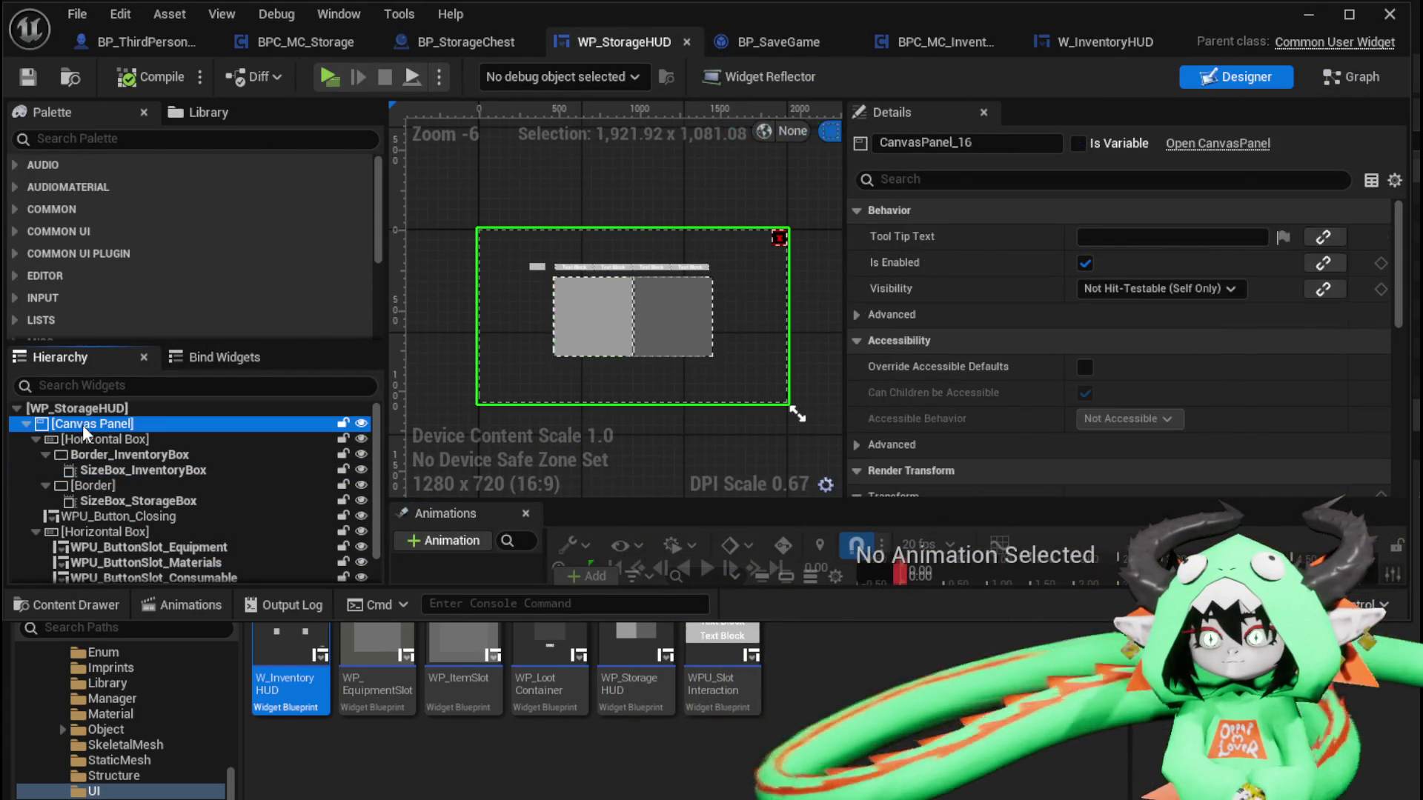
{"action": "left_click", "coordinate": [564, 240]}
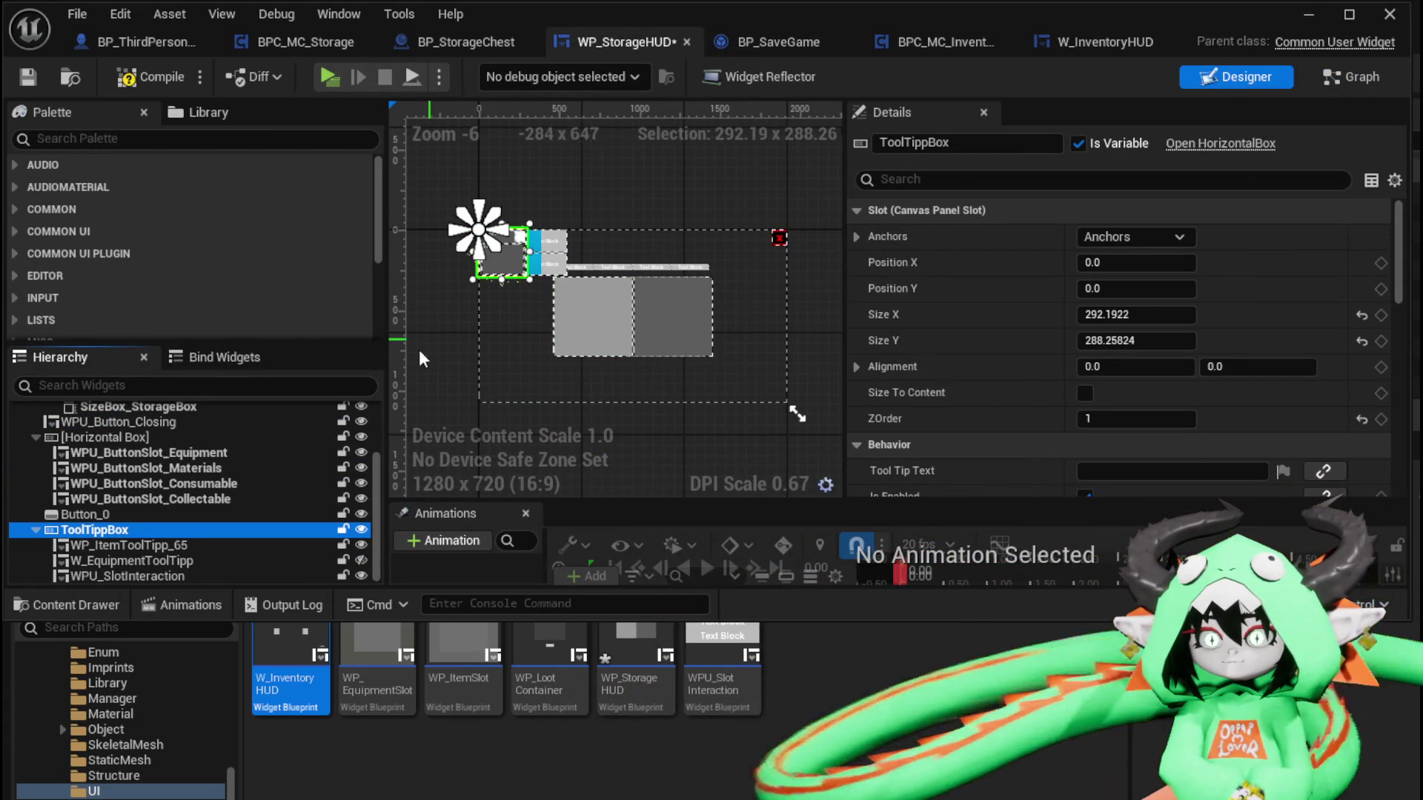
{"action": "left_click", "coordinate": [141, 82]}
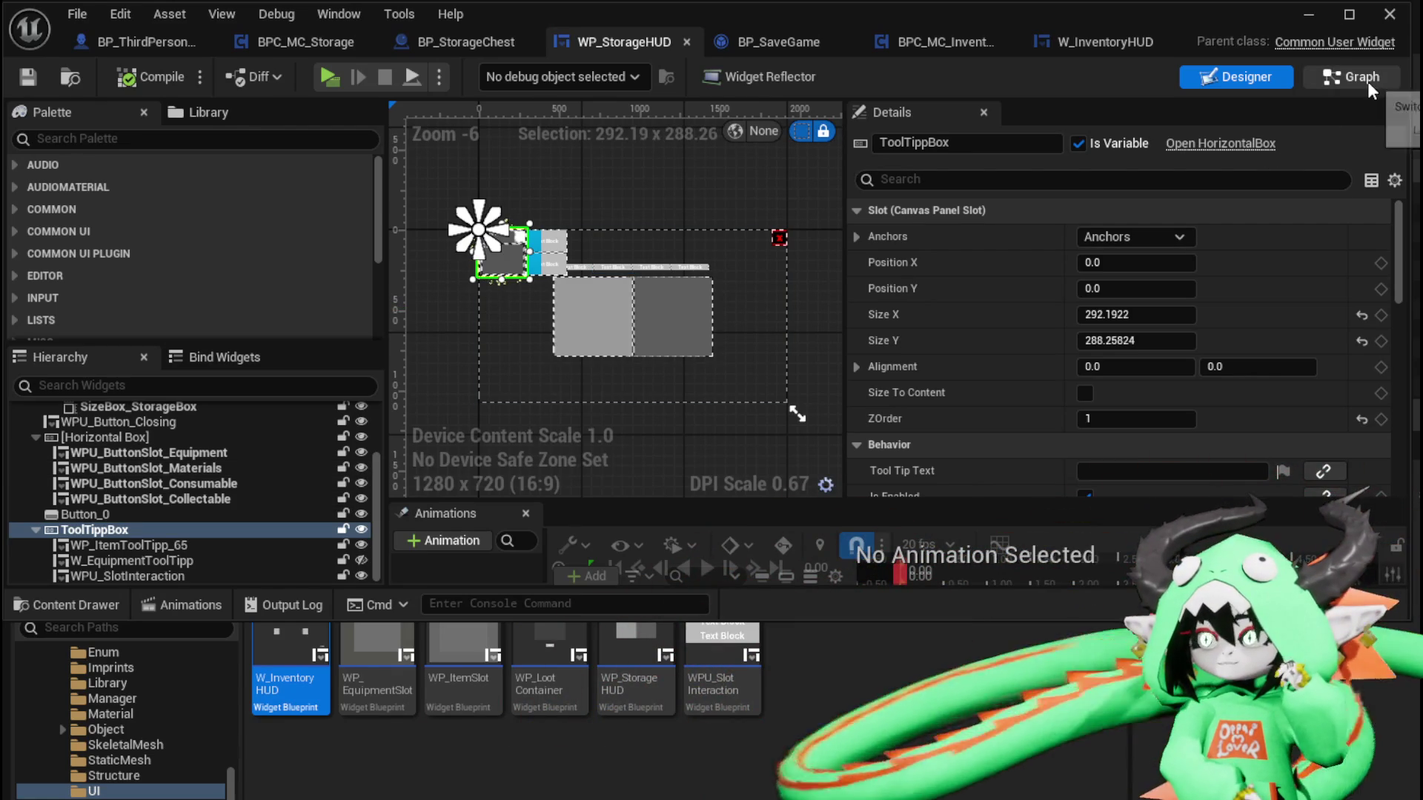
Add empty functions ShowToolTipp, HideToolTipp and SetToolTippLocation to WP_StorageHUD and save
{"action": "left_click", "coordinate": [1326, 77]}
{"action": "scroll", "coordinate": [201, 237], "scroll_direction": "up", "scroll_amount": 5}
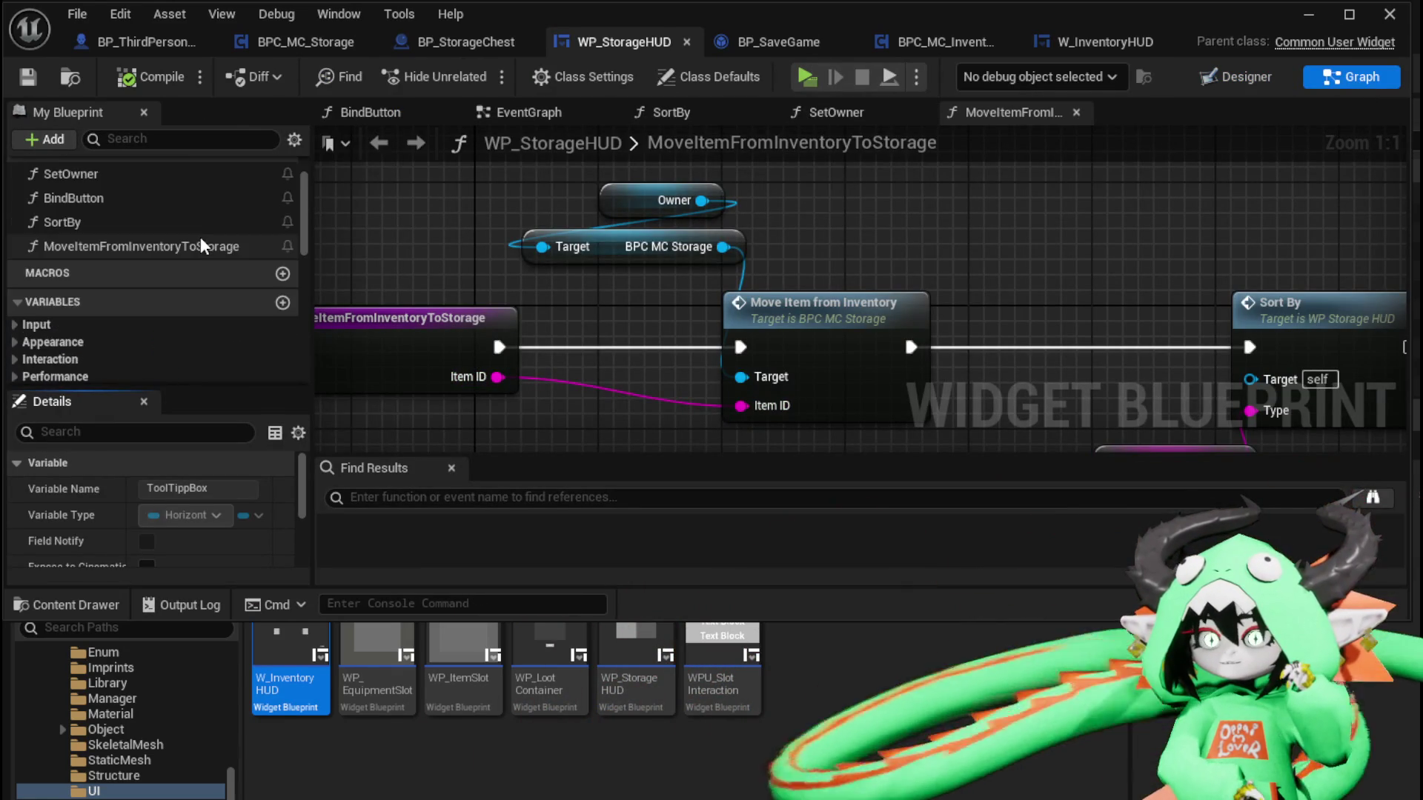
{"action": "left_click", "coordinate": [282, 226]}
{"action": "type", "text": "ShowToolTi"}
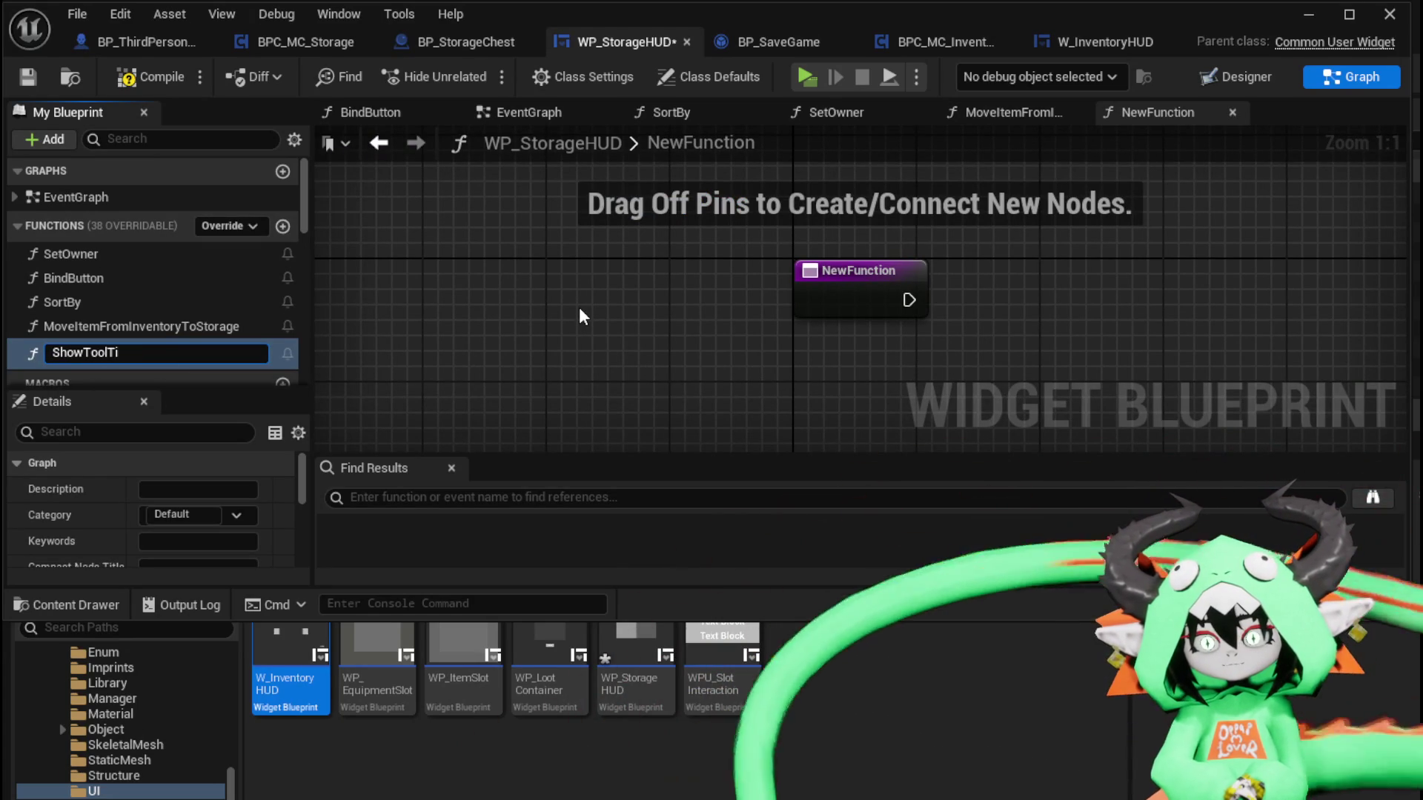
{"action": "type", "text": "pp"}
{"action": "key", "text": "Return"}
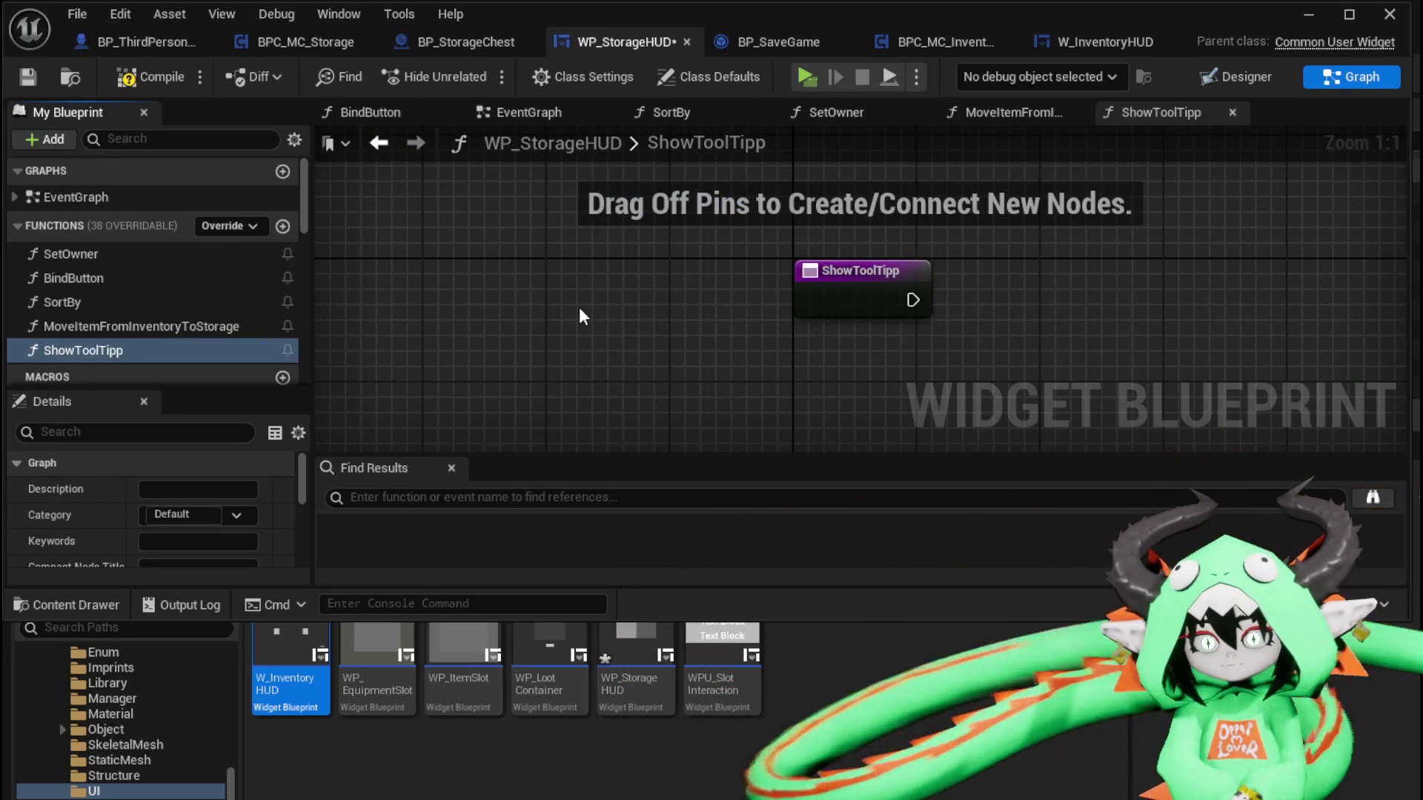
{"action": "left_click", "coordinate": [282, 226]}
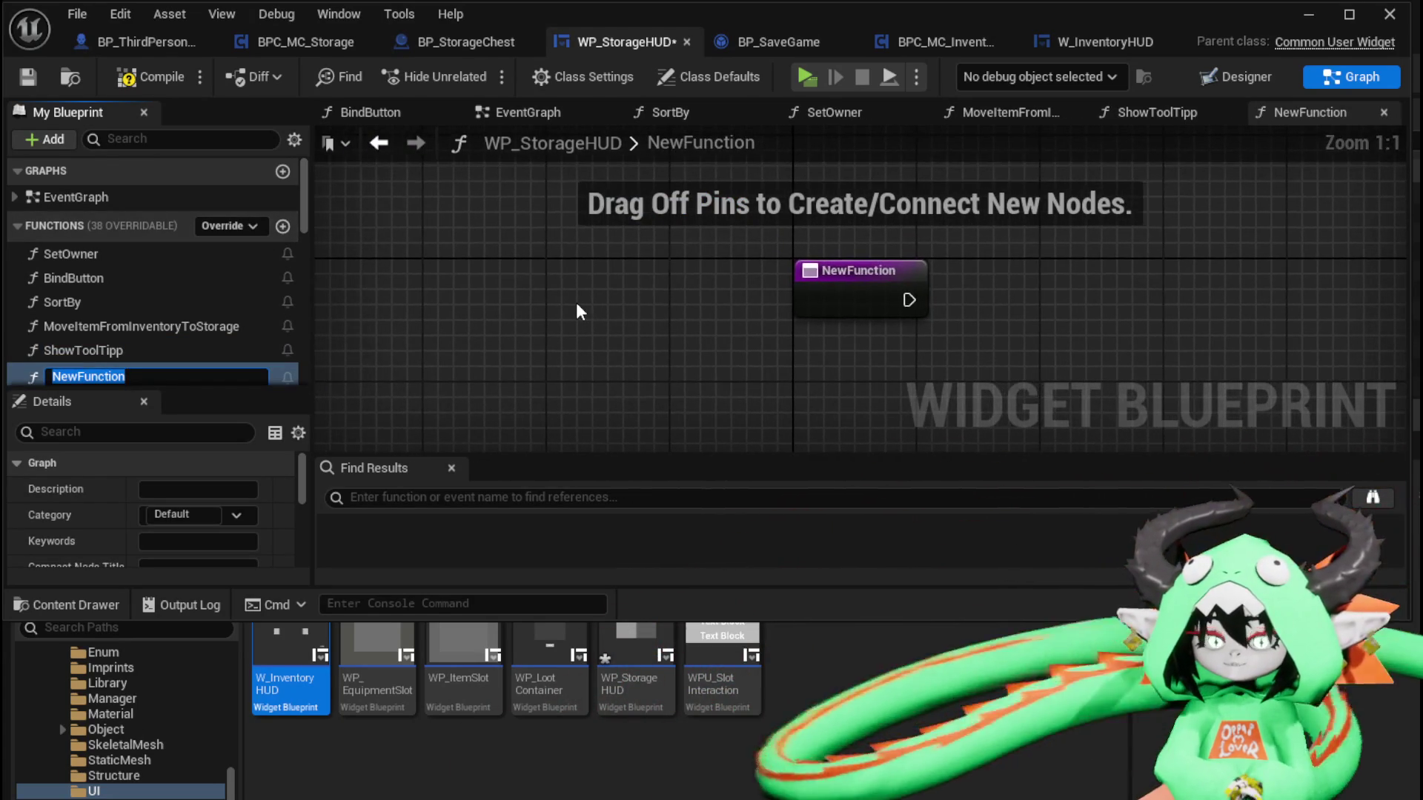
{"action": "type", "text": "HideToolTipp"}
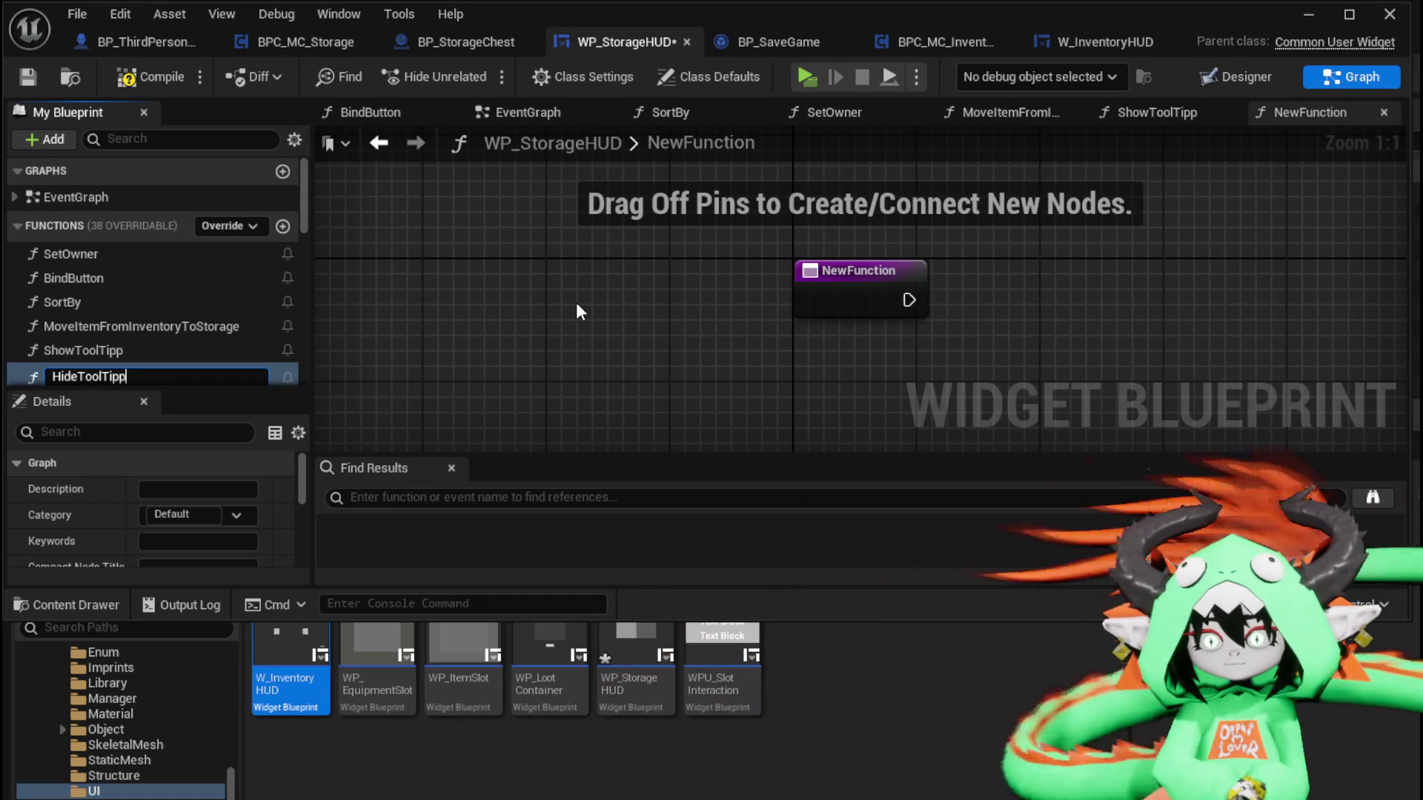
{"action": "key", "text": "Return"}
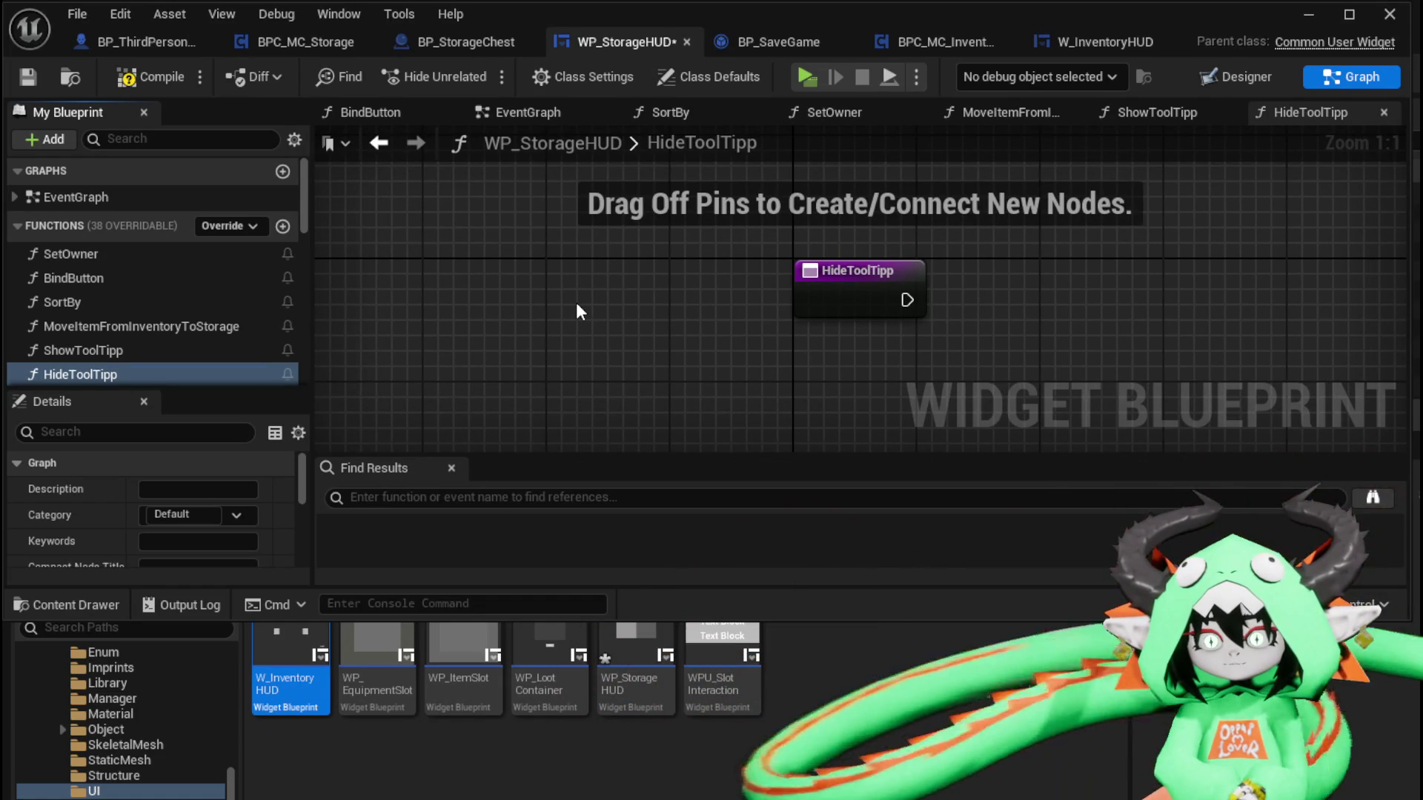
{"action": "left_click", "coordinate": [282, 226]}
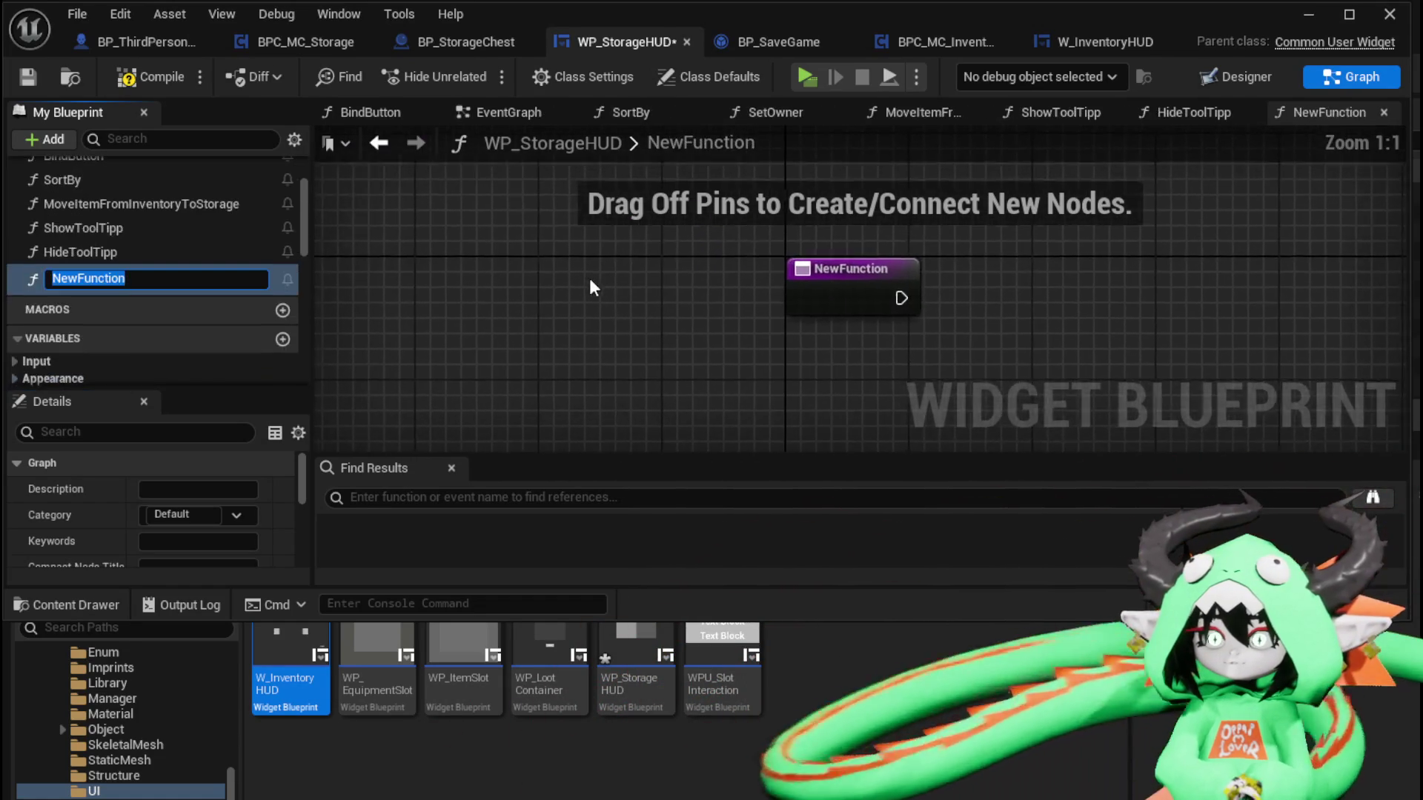
{"action": "type", "text": "SetToolTippLoc"}
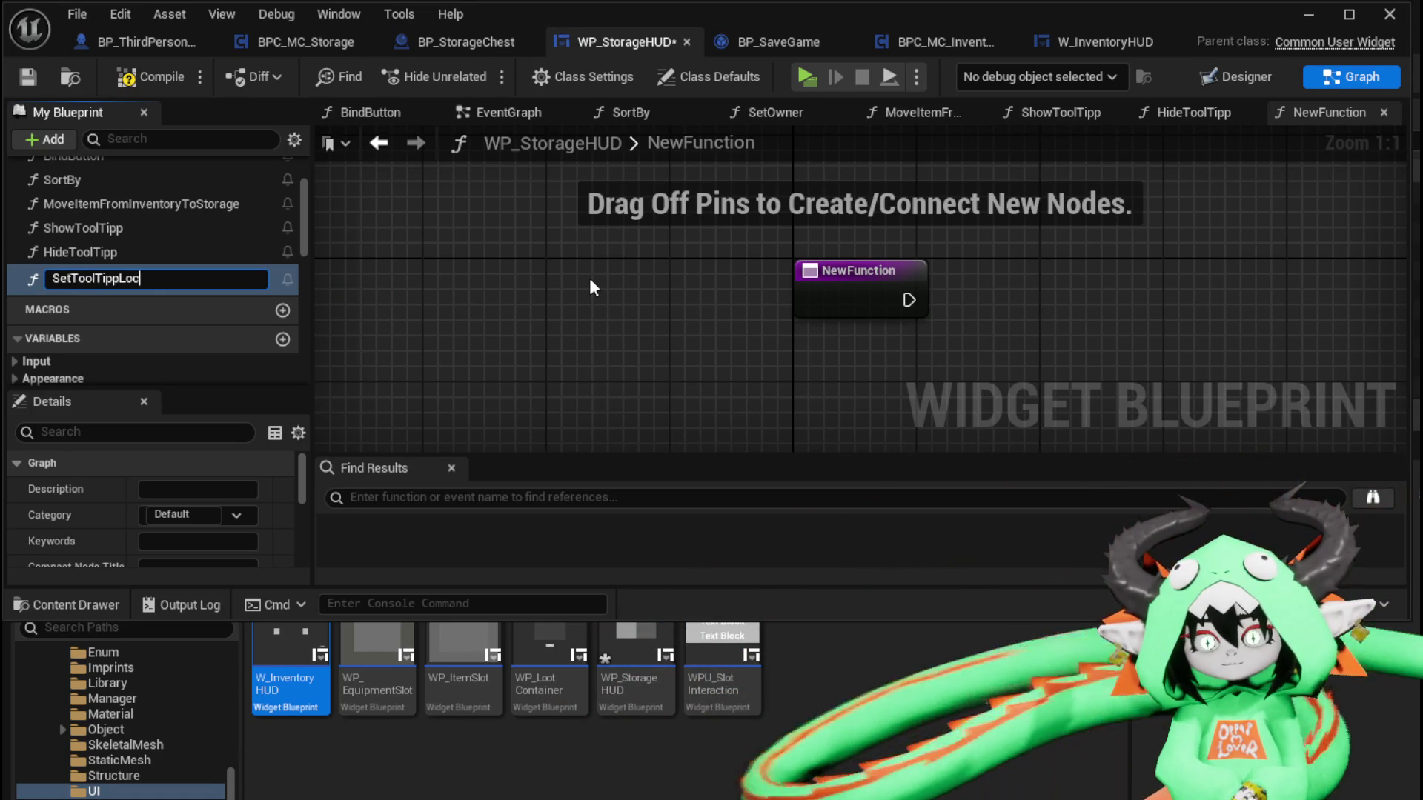
{"action": "type", "text": "ation"}
{"action": "key", "text": "Return"}
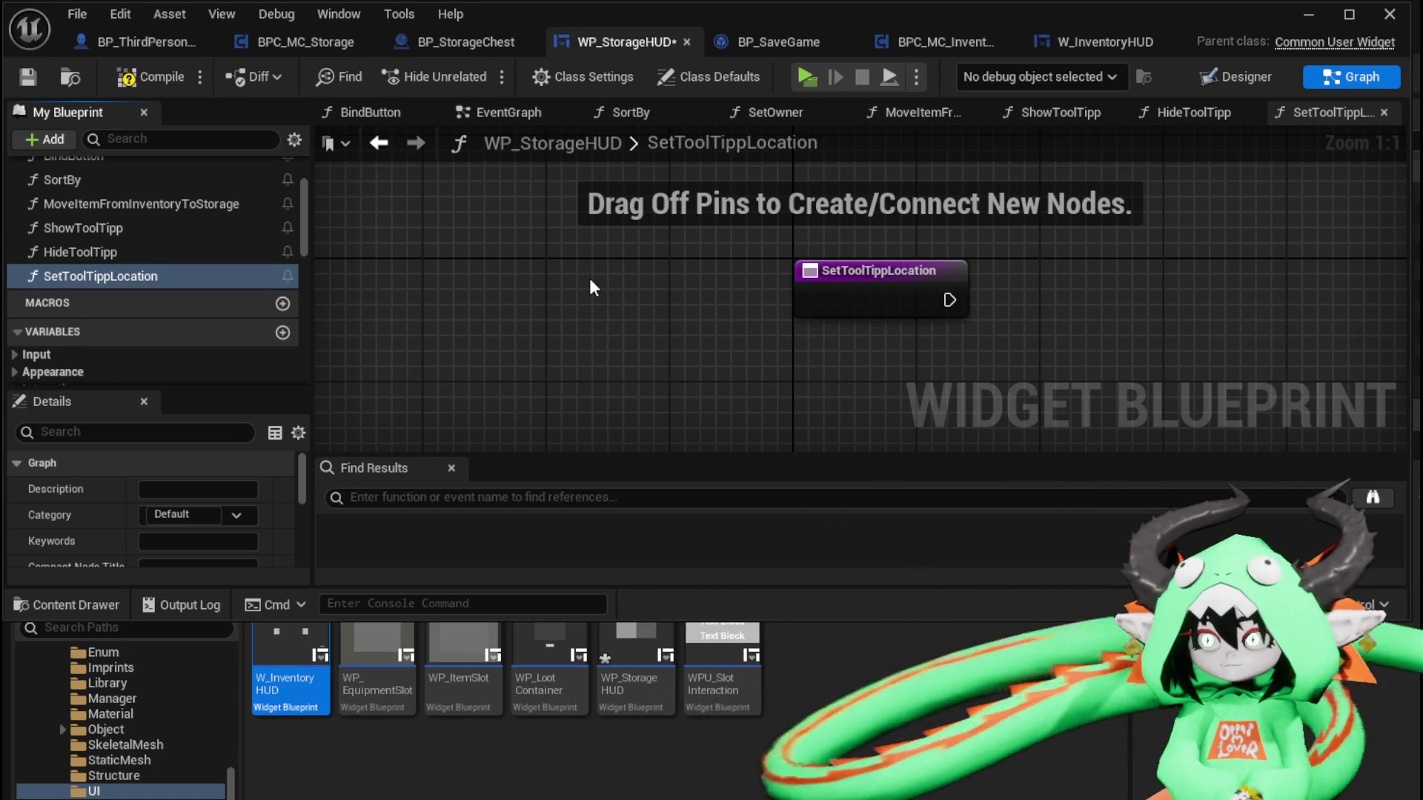
{"action": "left_click", "coordinate": [30, 77]}
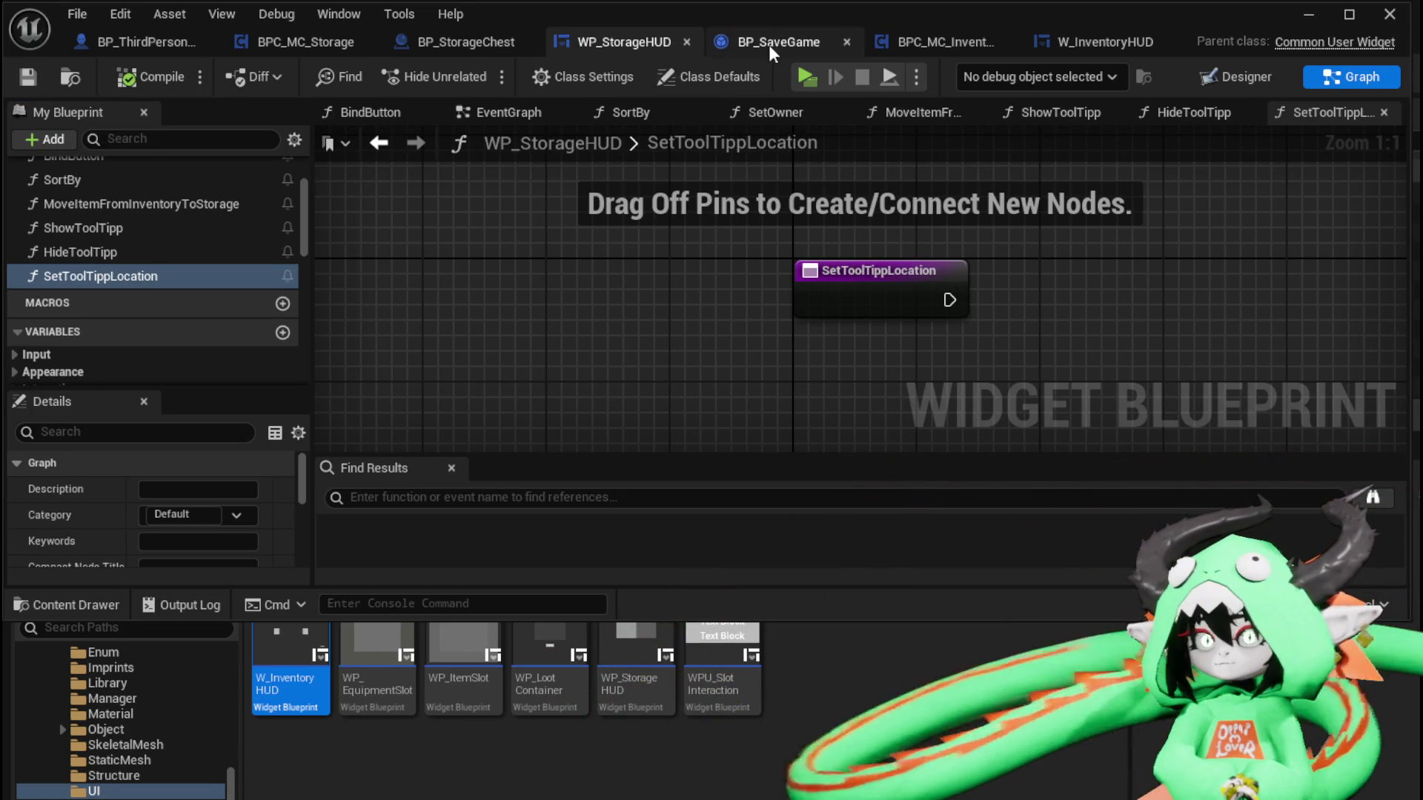
Select the four tooltip positioning nodes in W_InventoryHUD's SetPositionOfToolTippBox graph
{"action": "left_click", "coordinate": [1103, 41]}
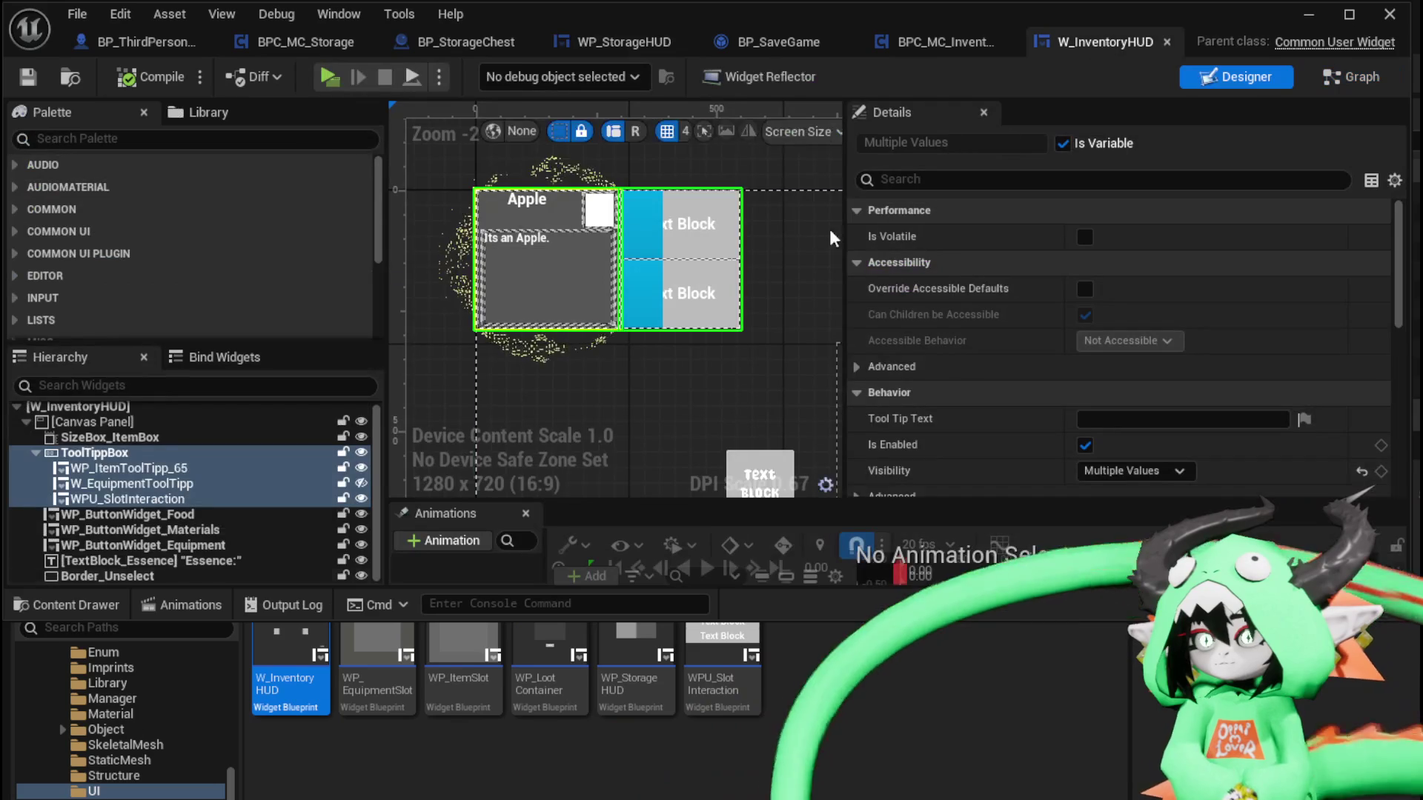
{"action": "left_click", "coordinate": [1351, 76]}
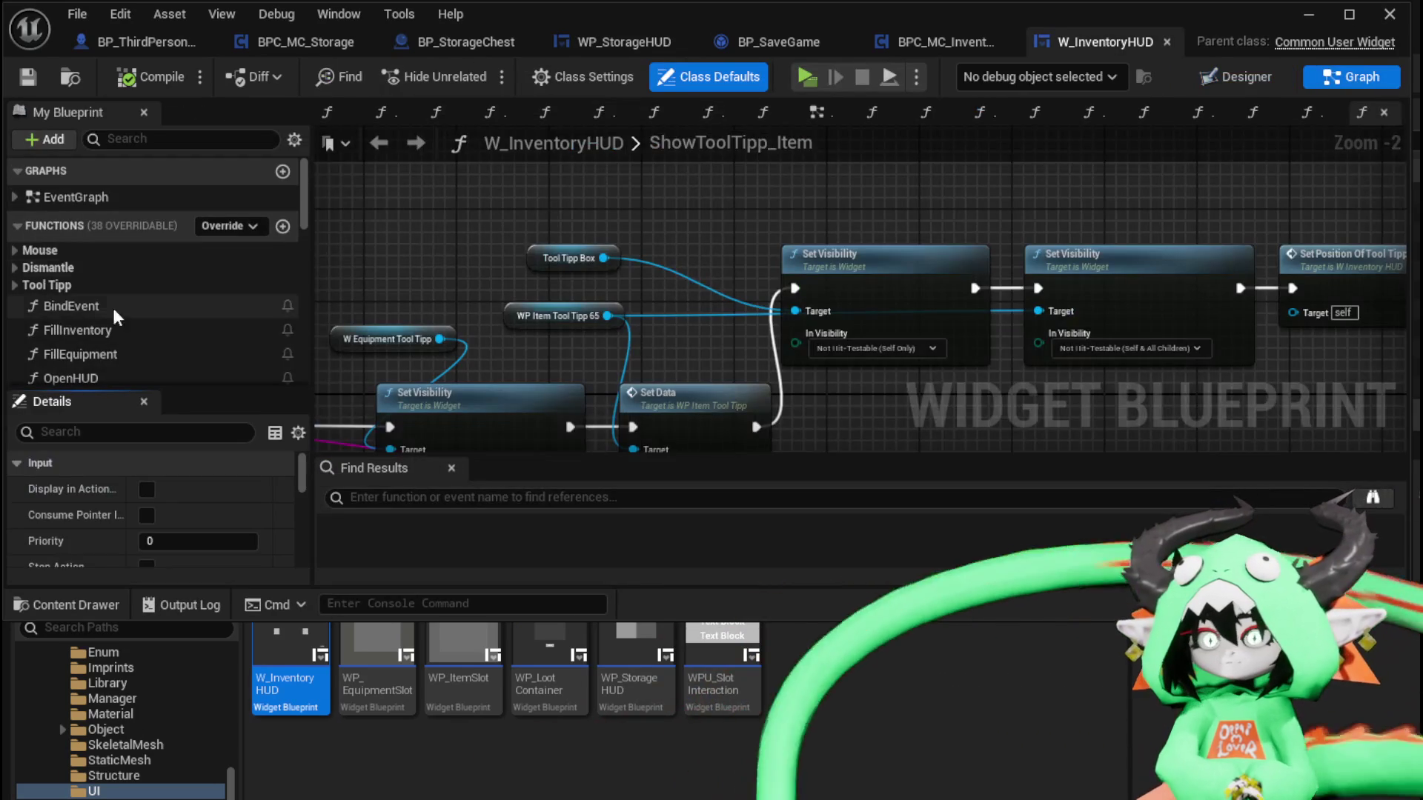
{"action": "left_click", "coordinate": [15, 279]}
{"action": "scroll", "coordinate": [147, 295], "scroll_direction": "down", "scroll_amount": 1}
{"action": "double_click", "coordinate": [125, 317]}
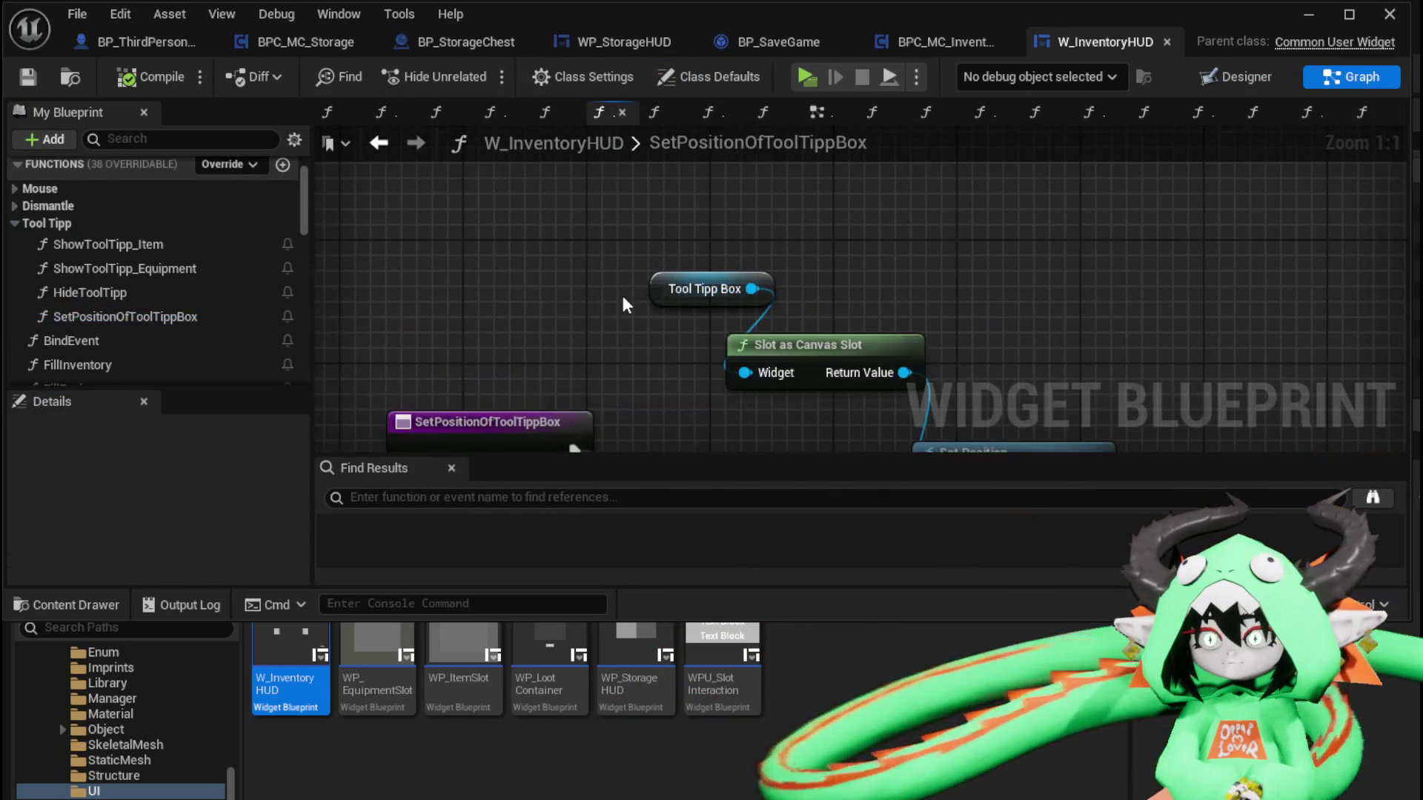
{"action": "mouse_move", "coordinate": [553, 206]}
{"action": "left_mouse_down"}
{"action": "mouse_move", "coordinate": [748, 304]}
{"action": "mouse_move", "coordinate": [630, 162]}
{"action": "mouse_move", "coordinate": [923, 437]}
{"action": "left_mouse_up"}
Paste the positioning nodes into SetToolTippLocation, wire execution to Get Mouse Position on Viewport, compile and save
{"action": "left_click", "coordinate": [949, 46]}
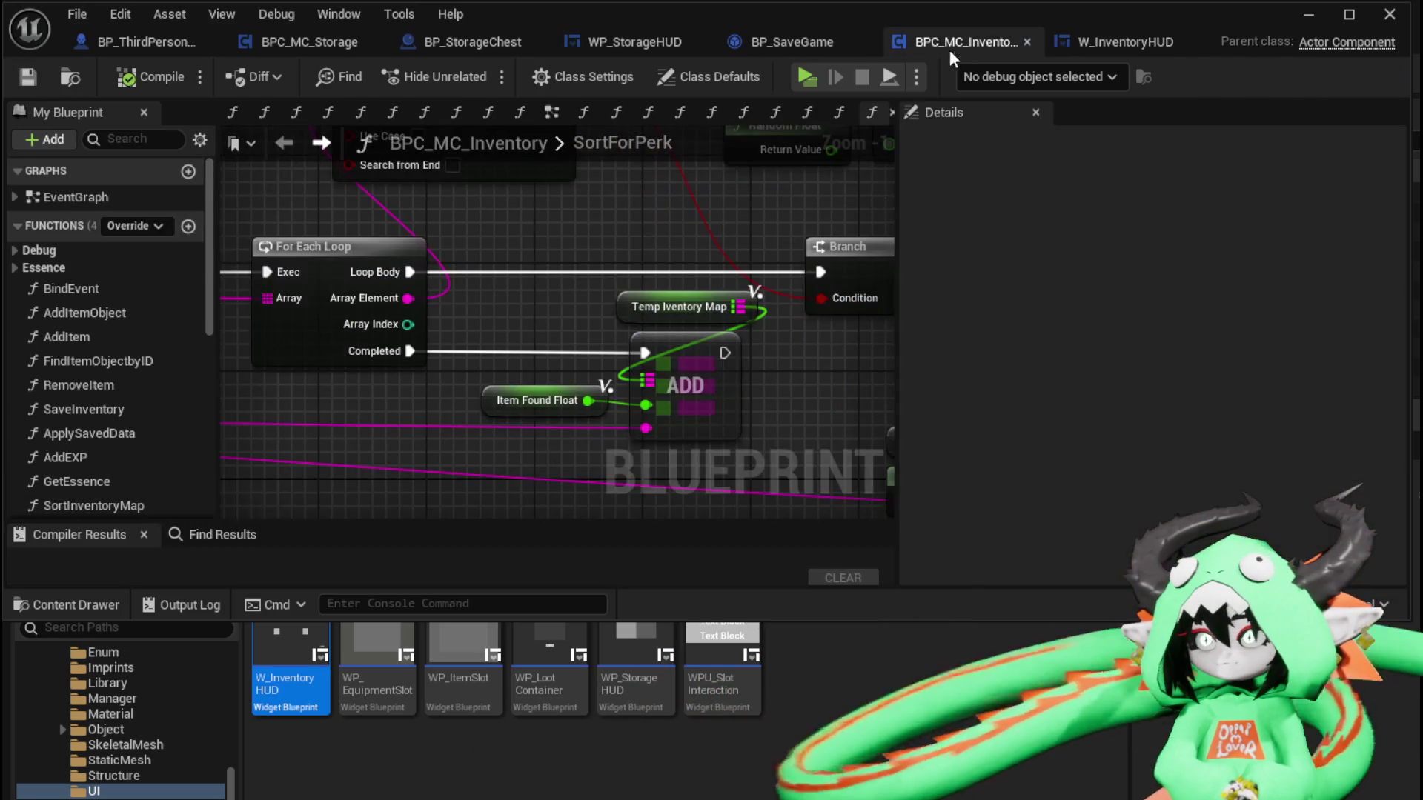
{"action": "left_click", "coordinate": [1130, 37]}
{"action": "left_click_drag", "start_coordinate": [1128, 41], "coordinate": [743, 51]}
{"action": "left_click", "coordinate": [624, 42]}
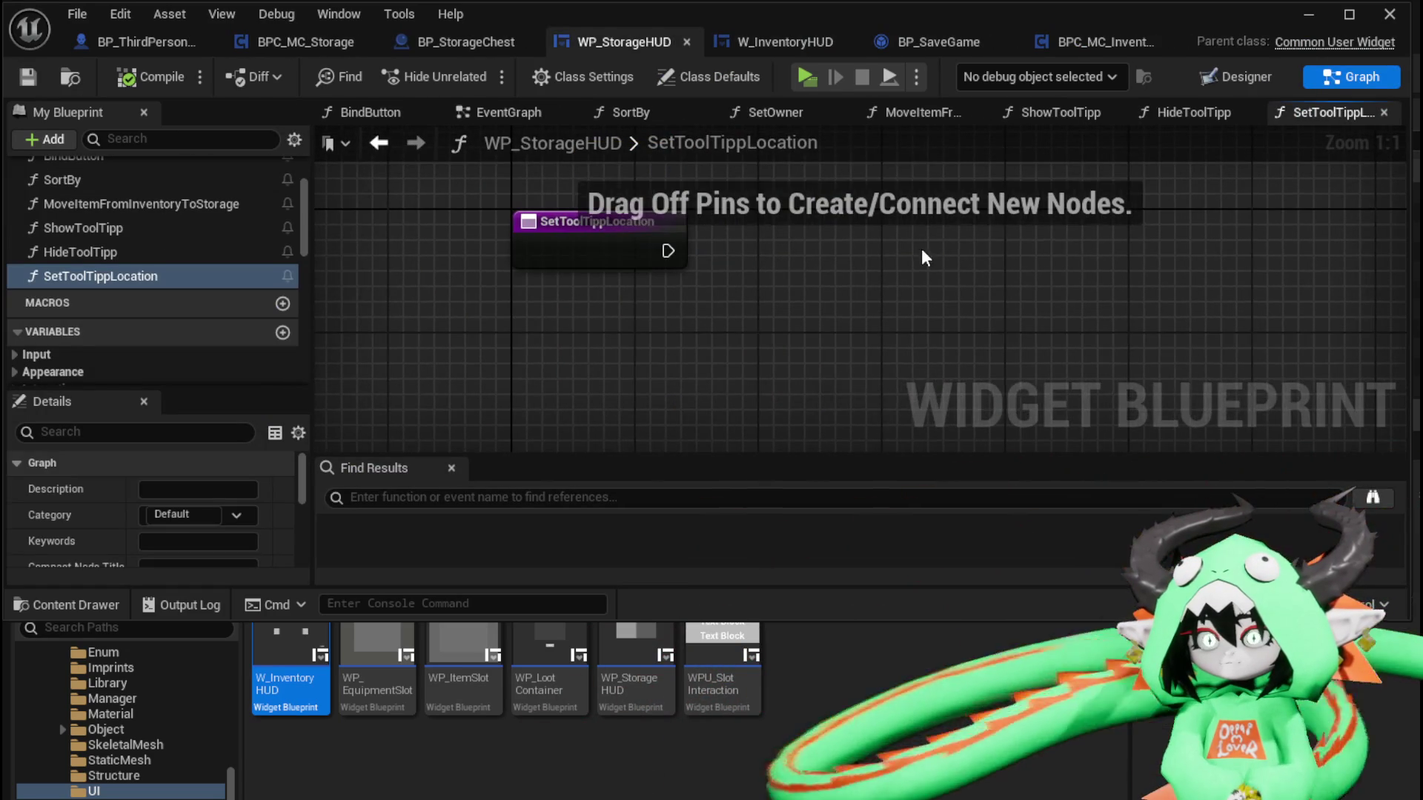
{"action": "key", "text": "ctrl+v"}
{"action": "left_click_drag", "start_coordinate": [668, 250], "coordinate": [822, 358]}
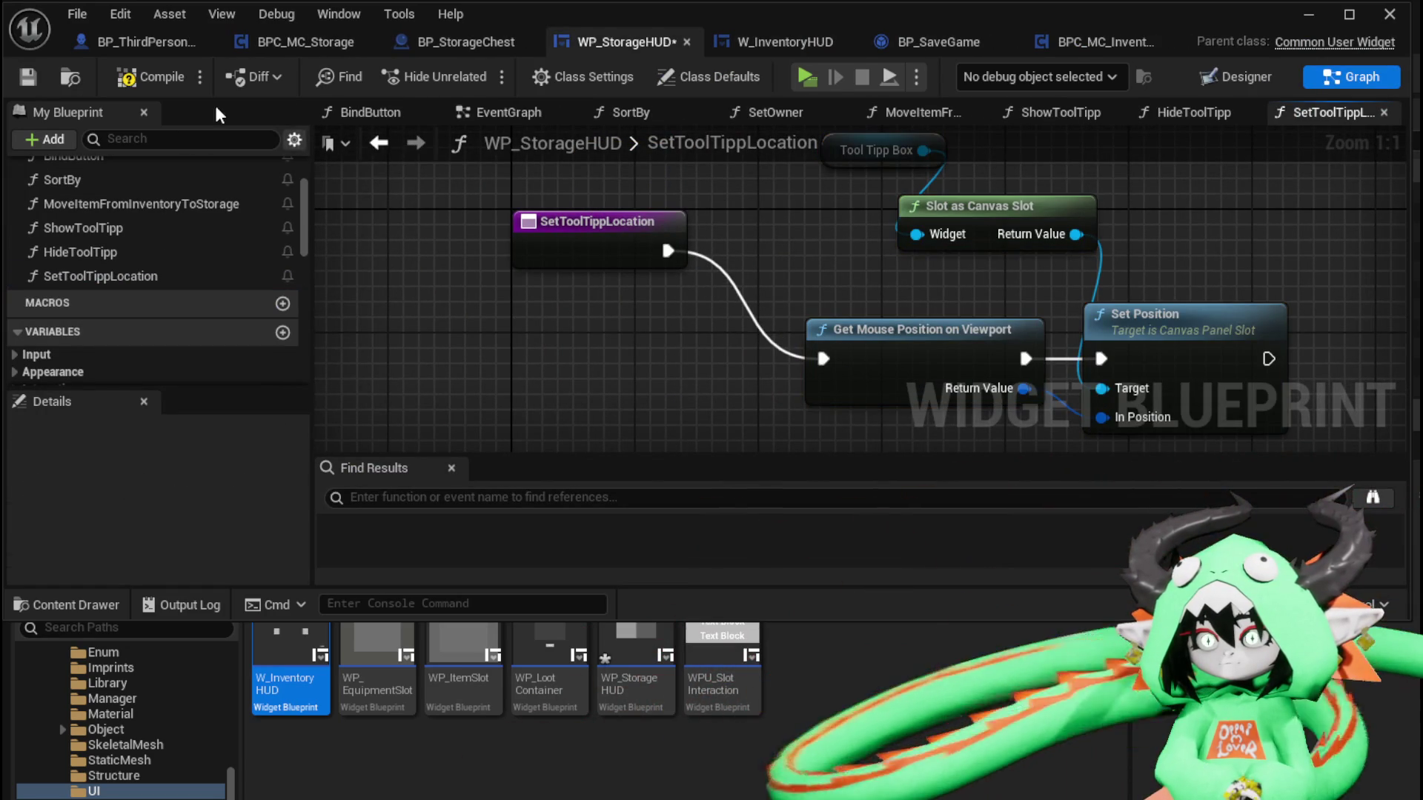
{"action": "left_click", "coordinate": [152, 76]}
{"action": "left_click", "coordinate": [28, 76]}
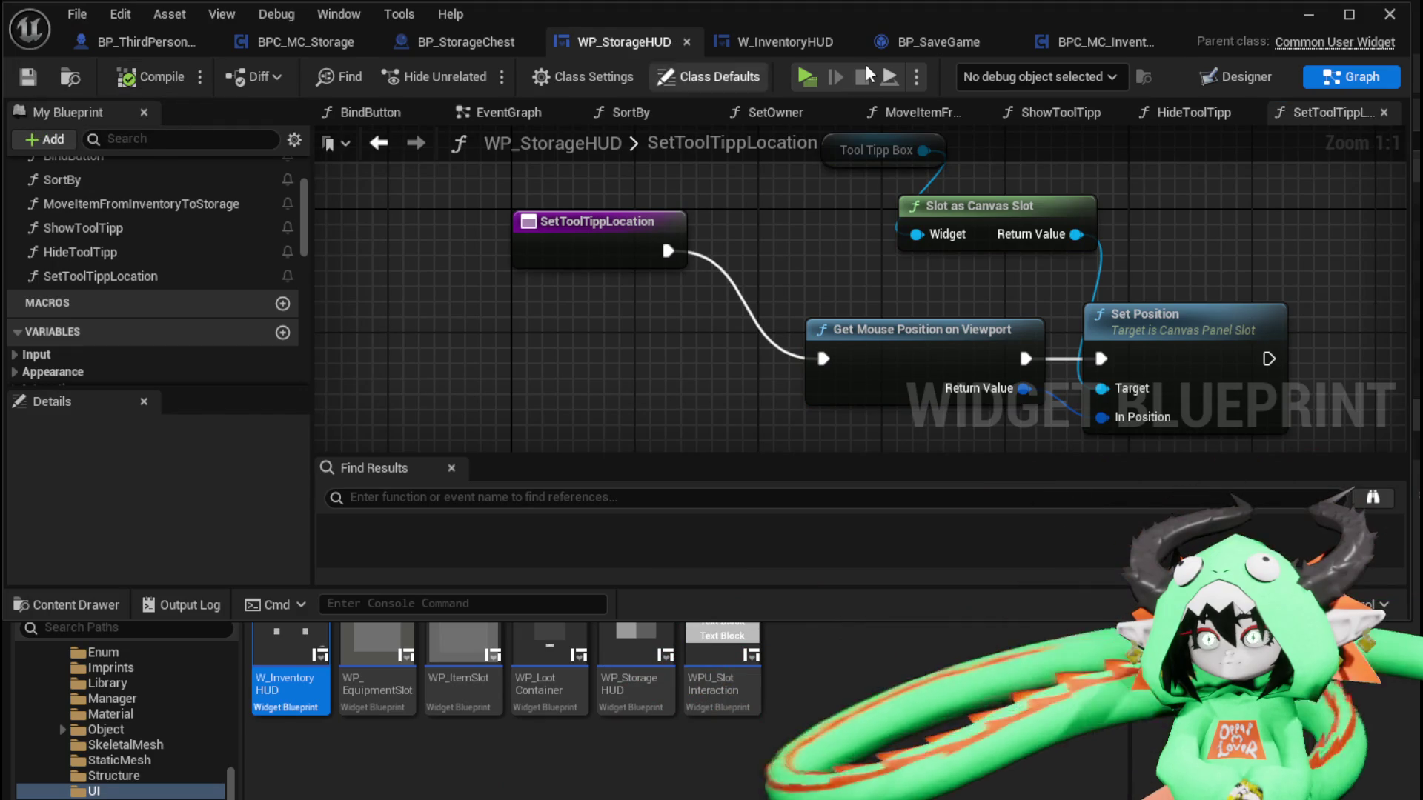
Open W_InventoryHUD's HideToolTipp function graph
{"action": "left_click", "coordinate": [1110, 44]}
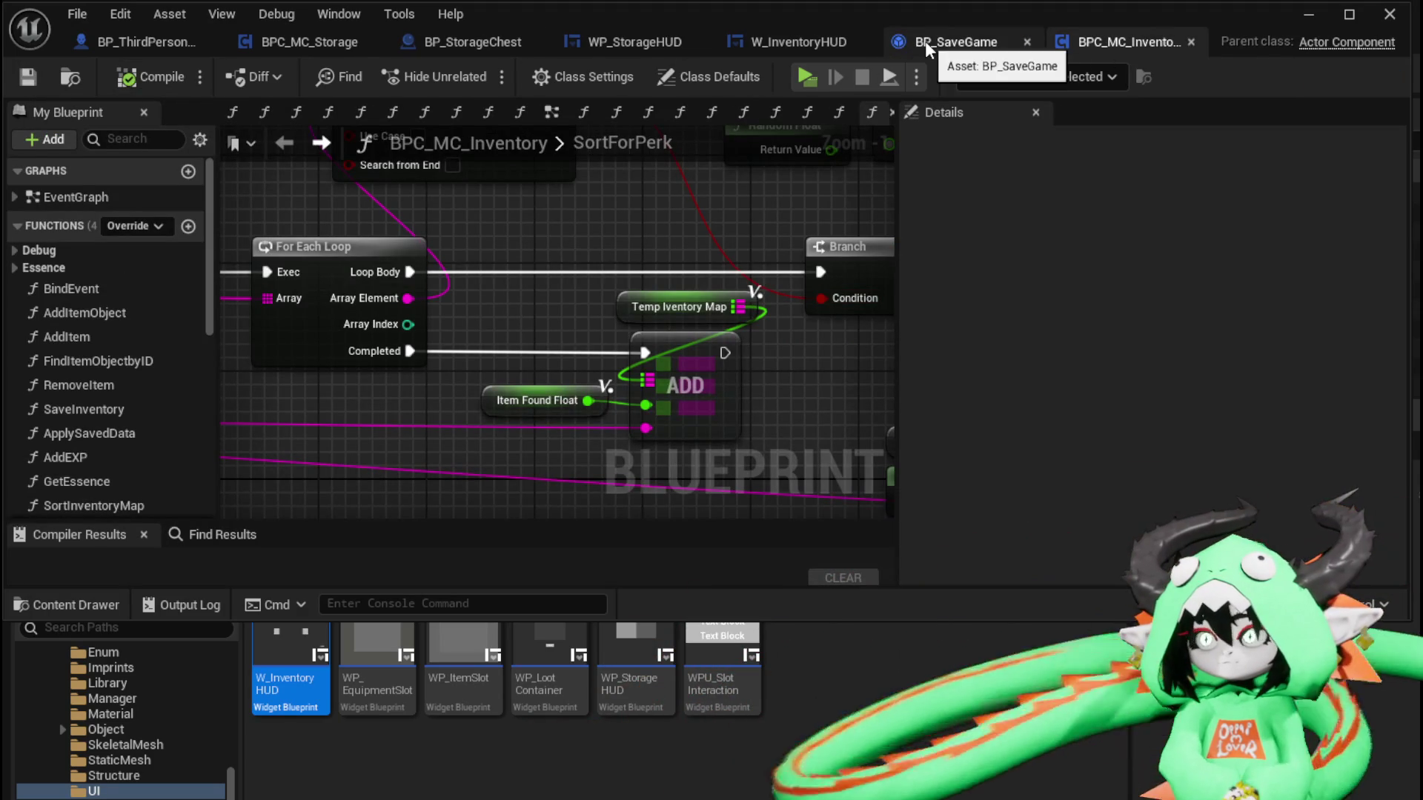
{"action": "left_click", "coordinate": [767, 42]}
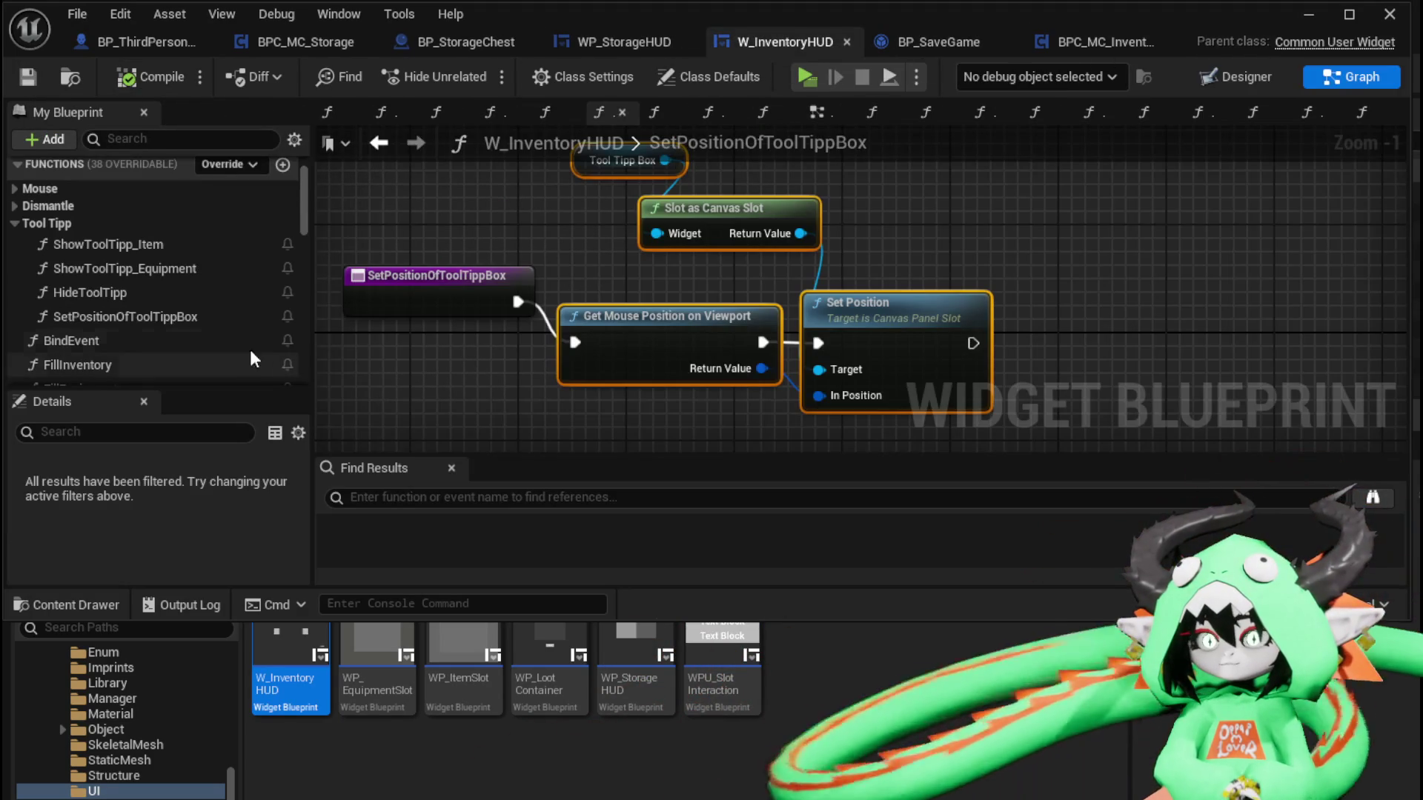
{"action": "double_click", "coordinate": [114, 293]}
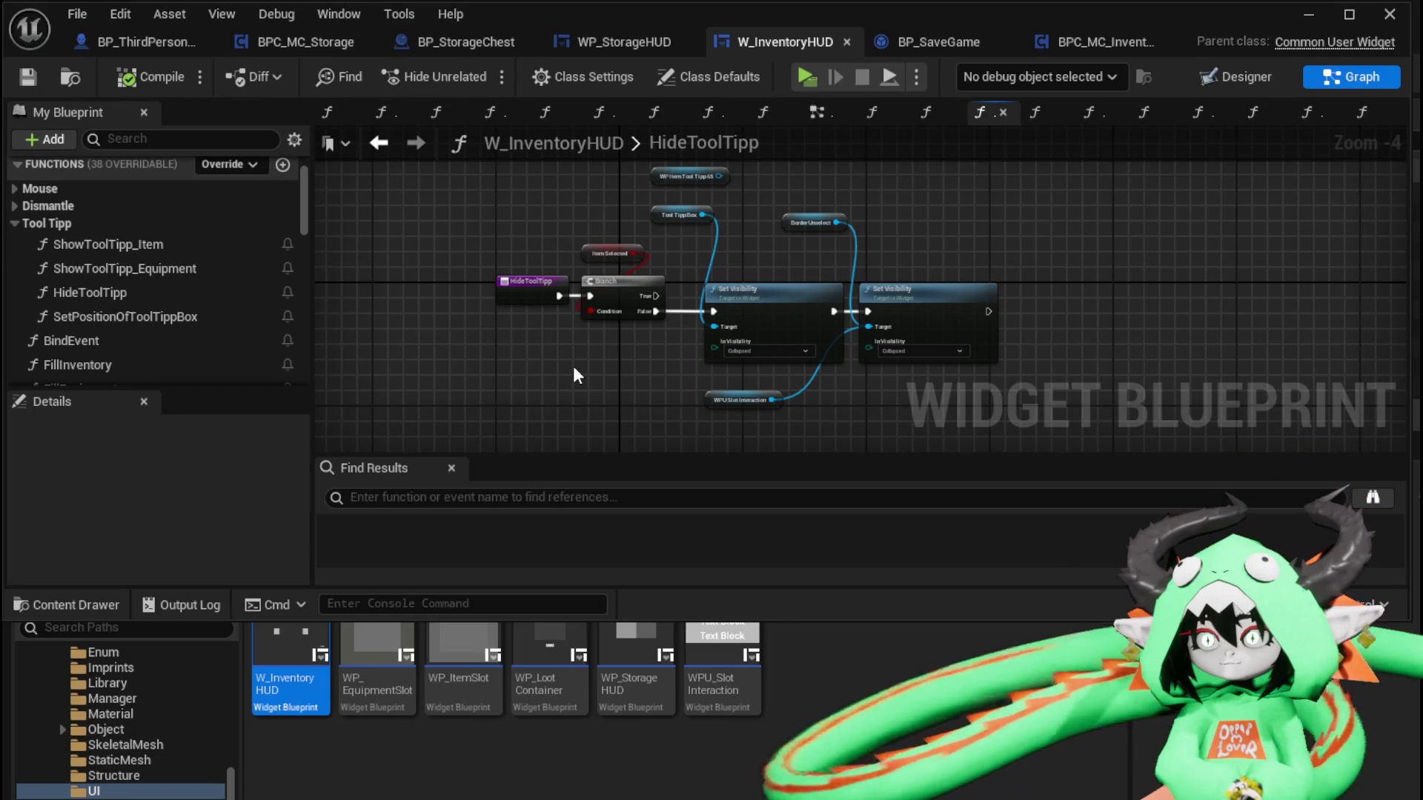
Copy the Branch and Set Visibility nodes into WP_StorageHUD's HideToolTipp and wire execution to the Branch
{"action": "left_click_drag", "start_coordinate": [599, 409], "coordinate": [980, 215]}
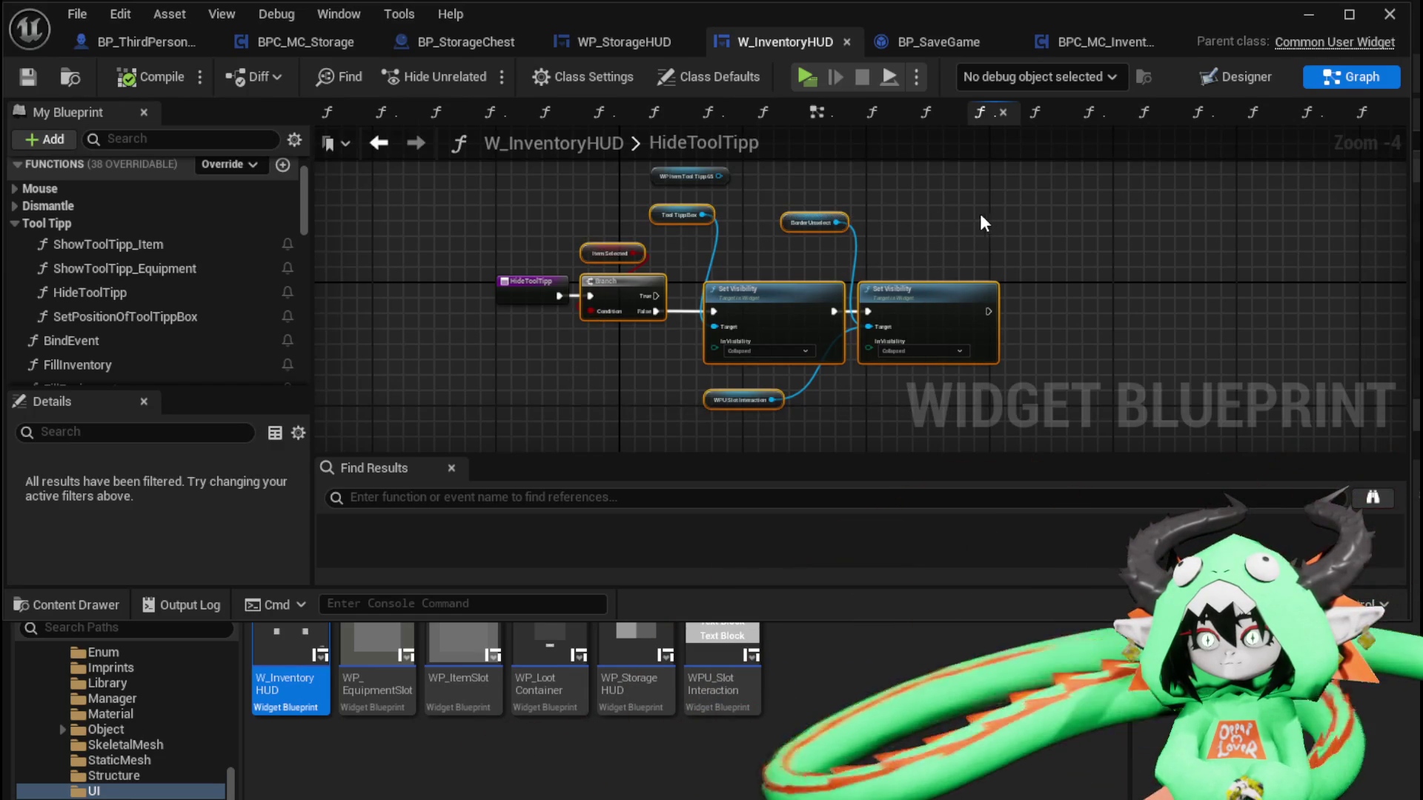
{"action": "left_click", "coordinate": [619, 45]}
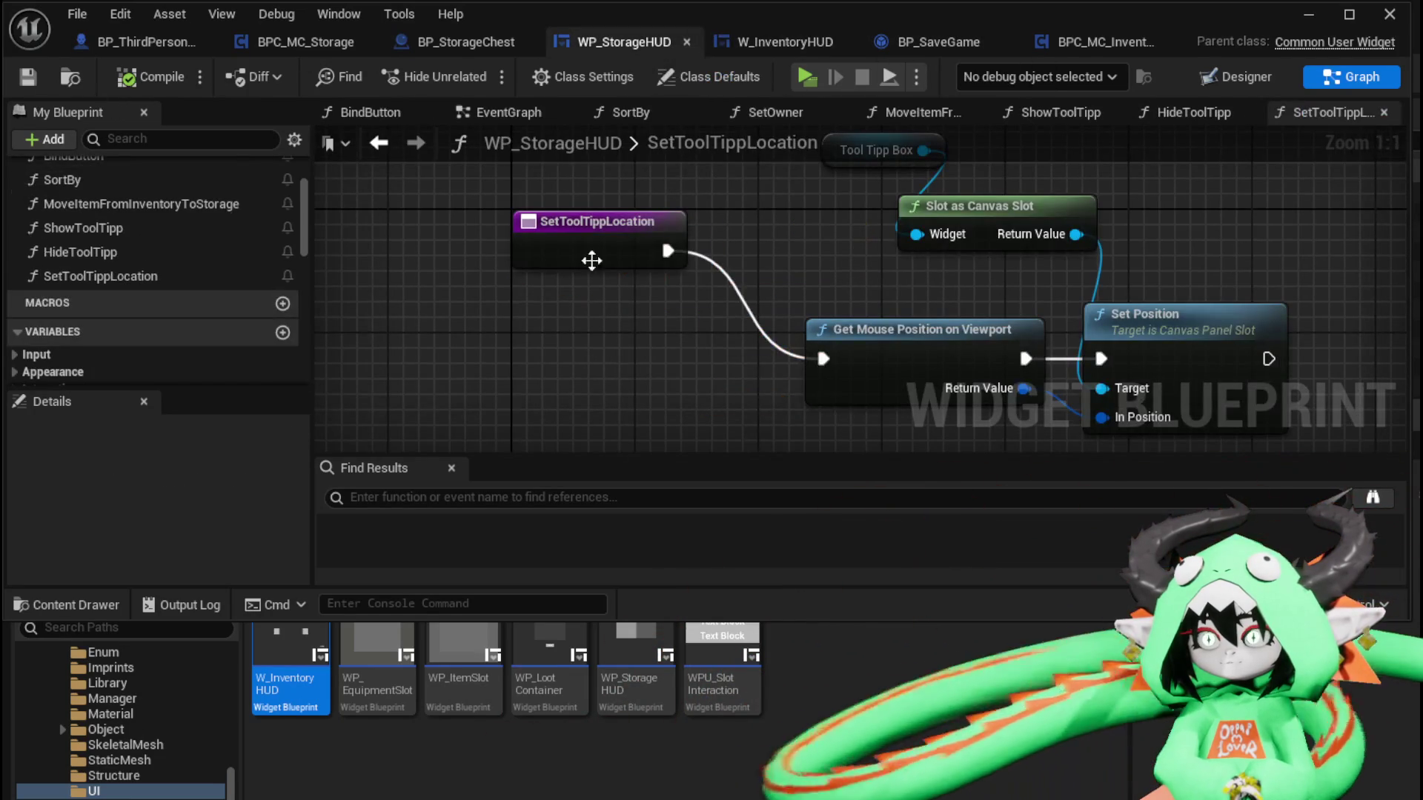
{"action": "double_click", "coordinate": [77, 251]}
{"action": "key", "text": "ctrl+v"}
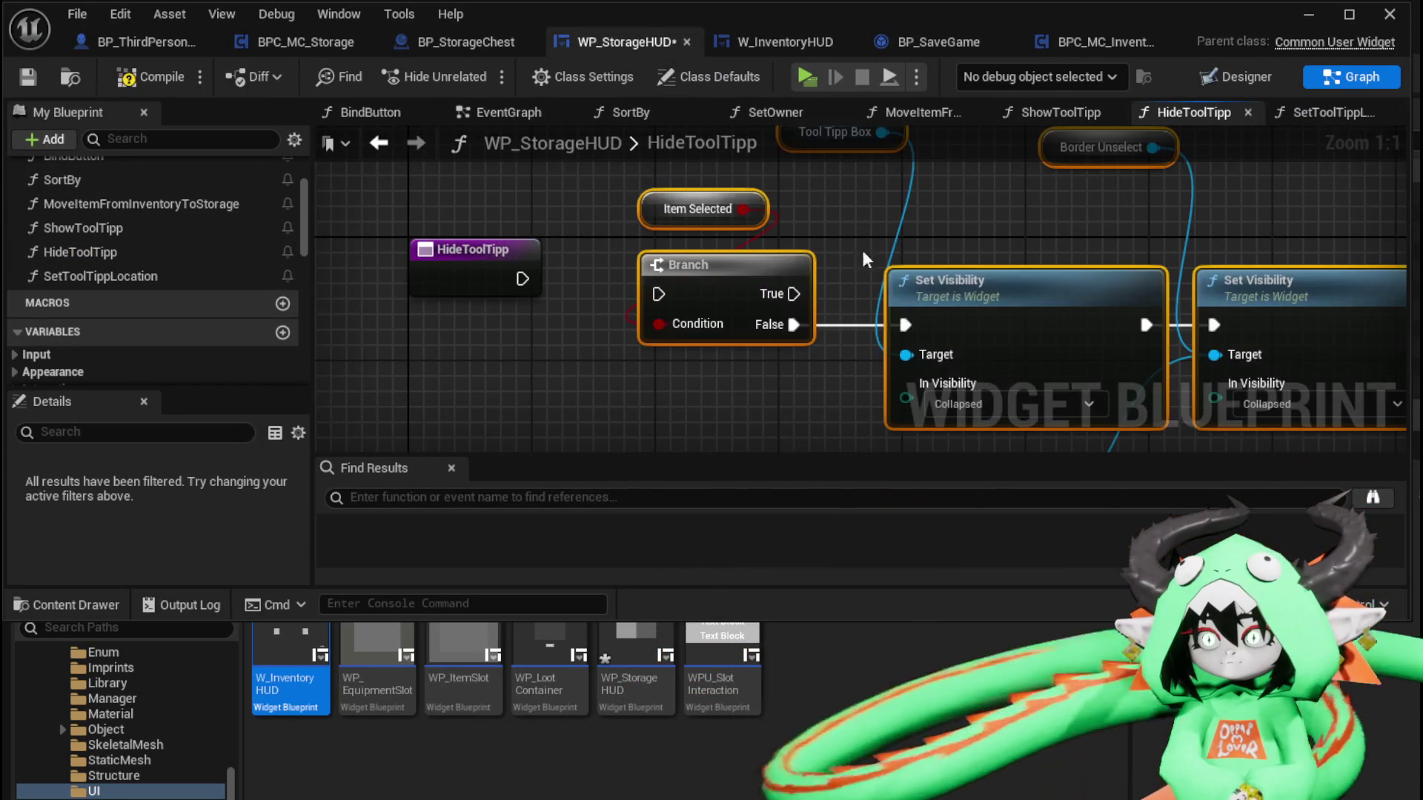
{"action": "mouse_move", "coordinate": [522, 279]}
{"action": "left_mouse_down"}
{"action": "mouse_move", "coordinate": [571, 308]}
{"action": "mouse_move", "coordinate": [658, 294]}
{"action": "left_mouse_up"}
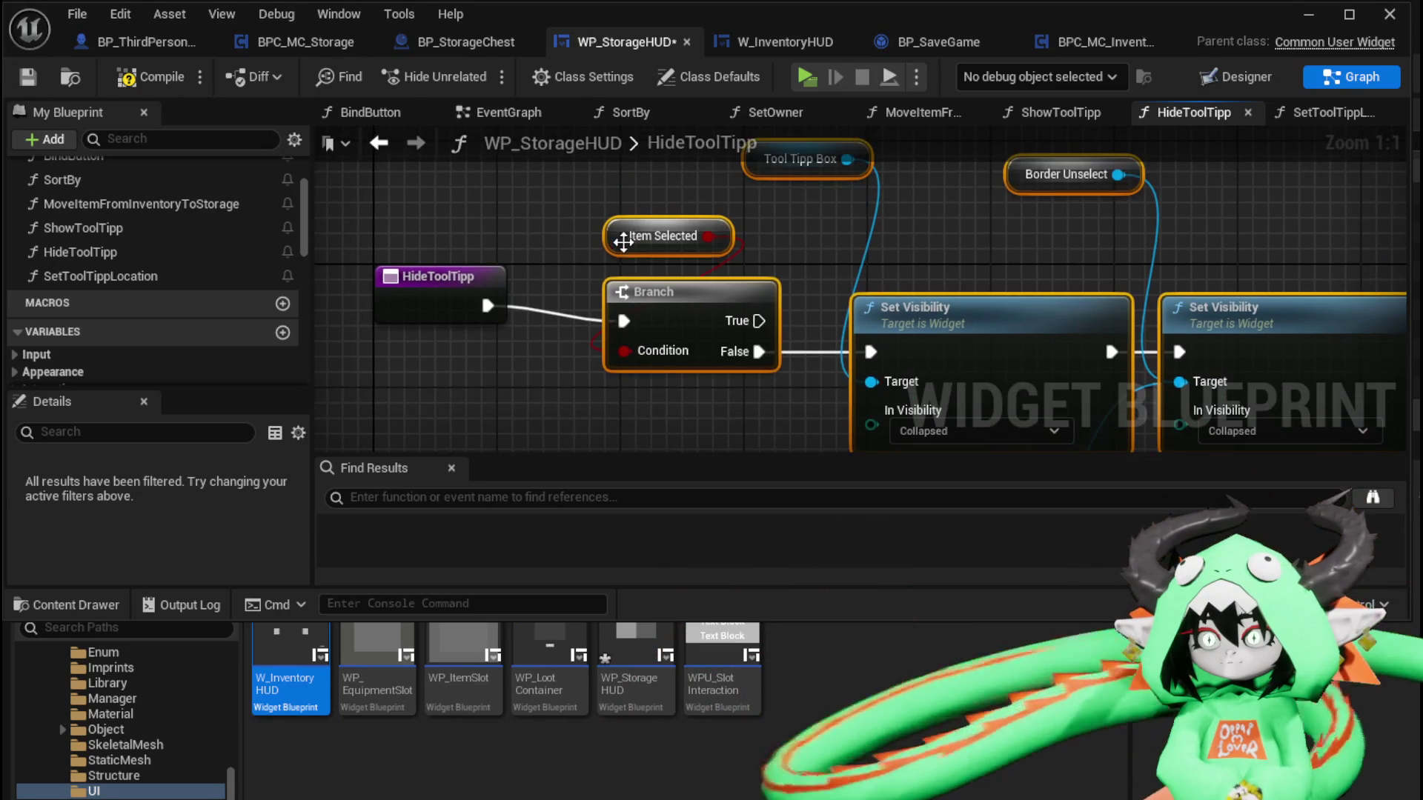
Clear the Item Selected and Border Unselect errors, then recompile and save WP_StorageHUD
{"action": "right_click", "coordinate": [624, 241]}
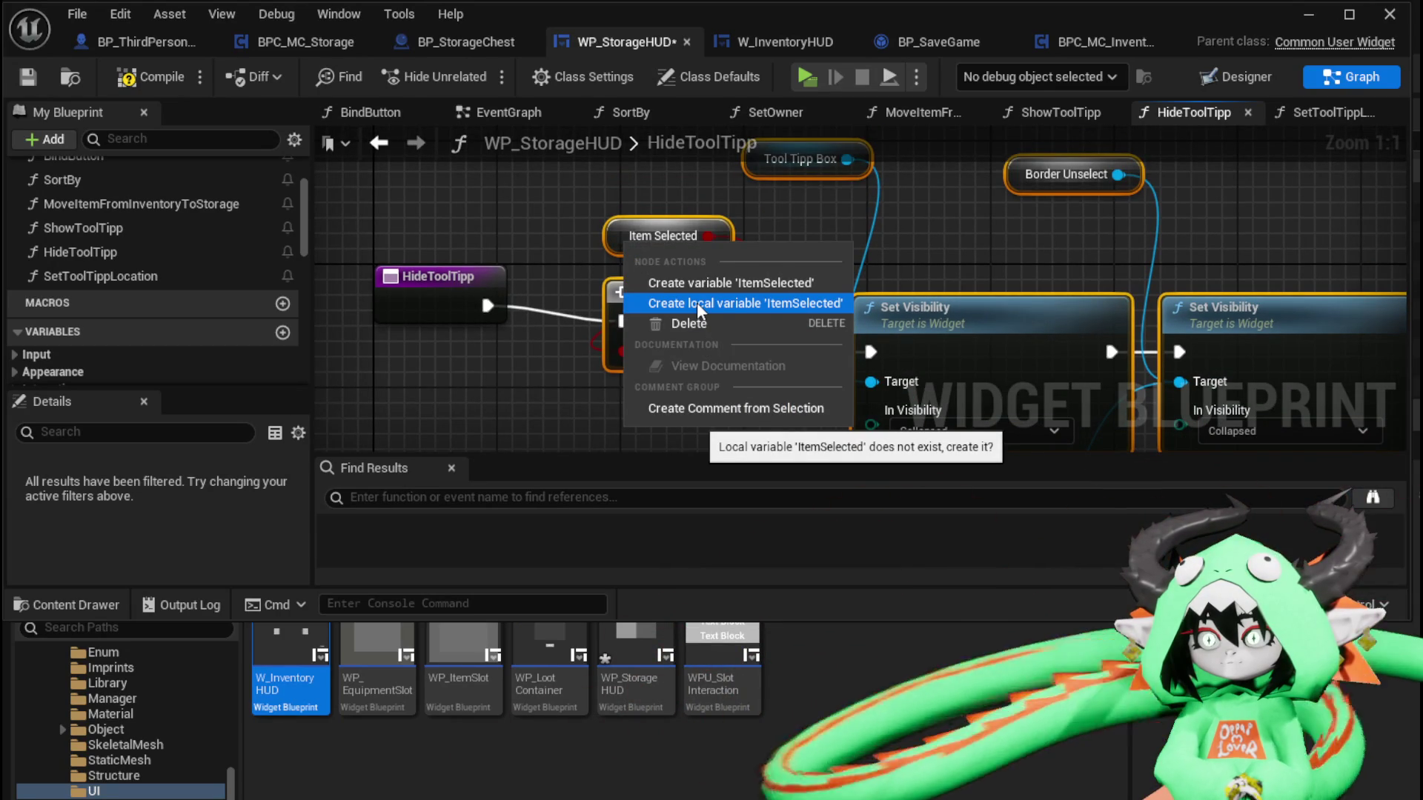
{"action": "left_click", "coordinate": [476, 207]}
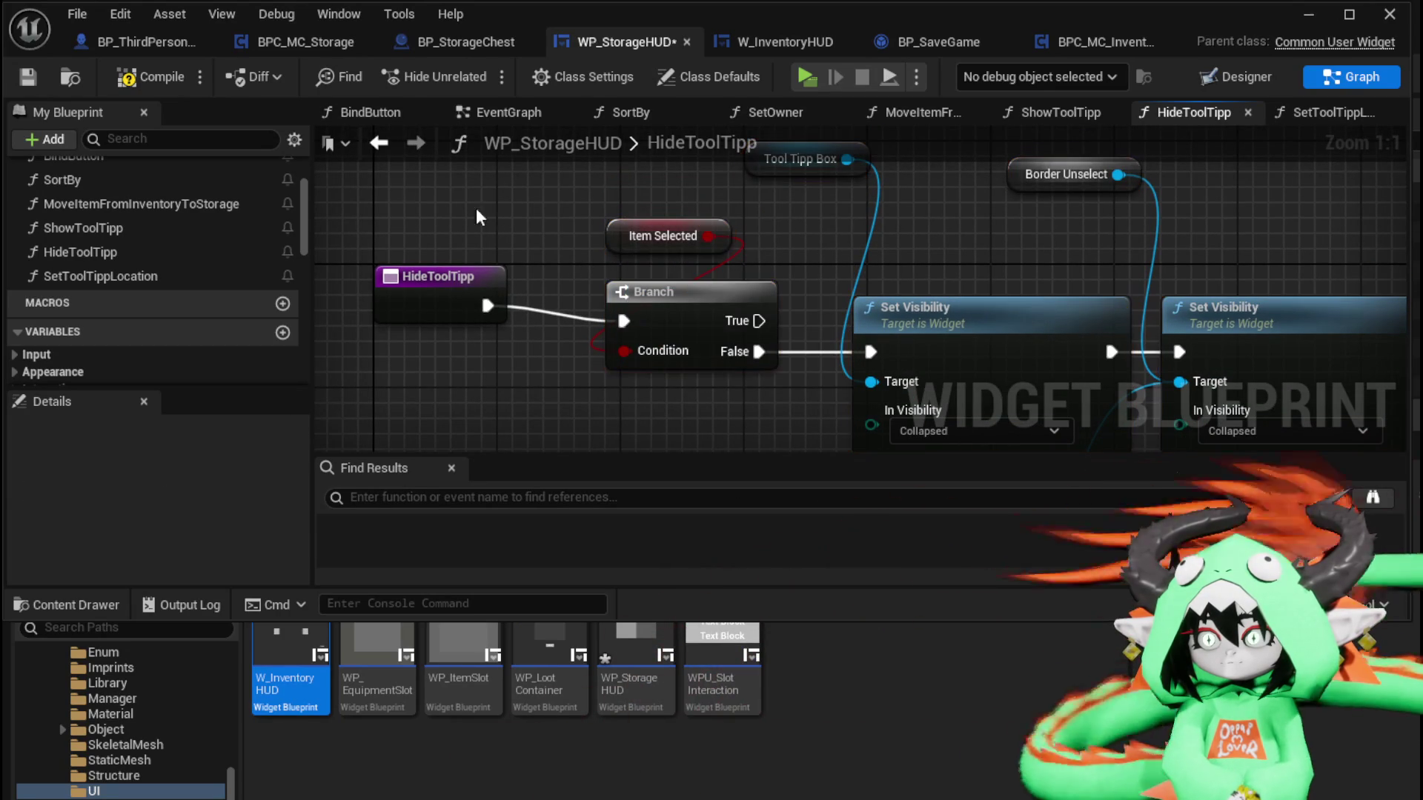
{"action": "left_click", "coordinate": [152, 85]}
{"action": "mouse_move", "coordinate": [741, 334]}
{"action": "left_mouse_down"}
{"action": "mouse_move", "coordinate": [689, 345]}
{"action": "mouse_move", "coordinate": [484, 265]}
{"action": "mouse_move", "coordinate": [457, 172]}
{"action": "mouse_move", "coordinate": [452, 203]}
{"action": "left_mouse_up"}
{"action": "mouse_move", "coordinate": [711, 149]}
{"action": "left_mouse_down"}
{"action": "mouse_move", "coordinate": [735, 217]}
{"action": "mouse_move", "coordinate": [636, 227]}
{"action": "mouse_move", "coordinate": [978, 244]}
{"action": "left_mouse_up"}
{"action": "left_click", "coordinate": [155, 74]}
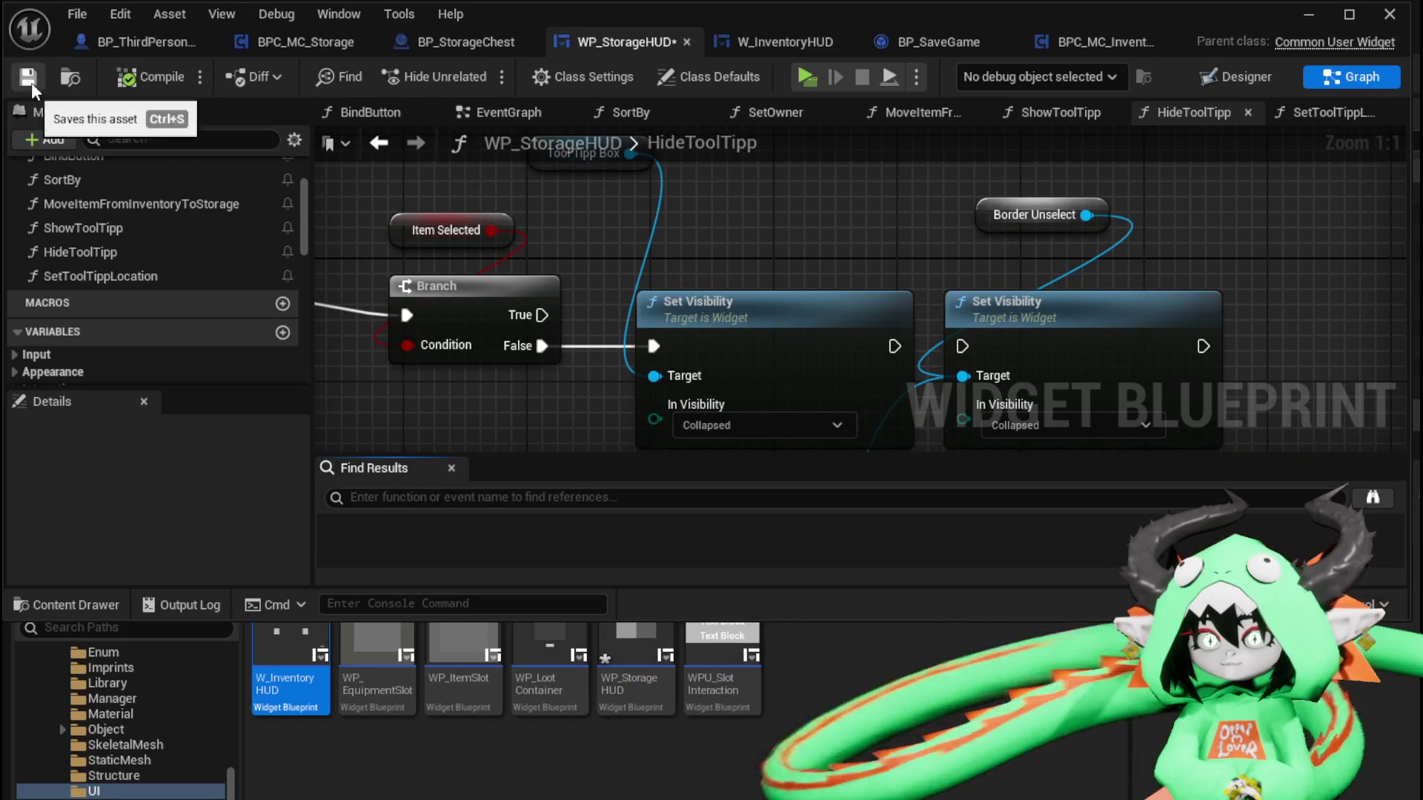
{"action": "left_click", "coordinate": [28, 76]}
{"action": "left_click", "coordinate": [179, 233]}
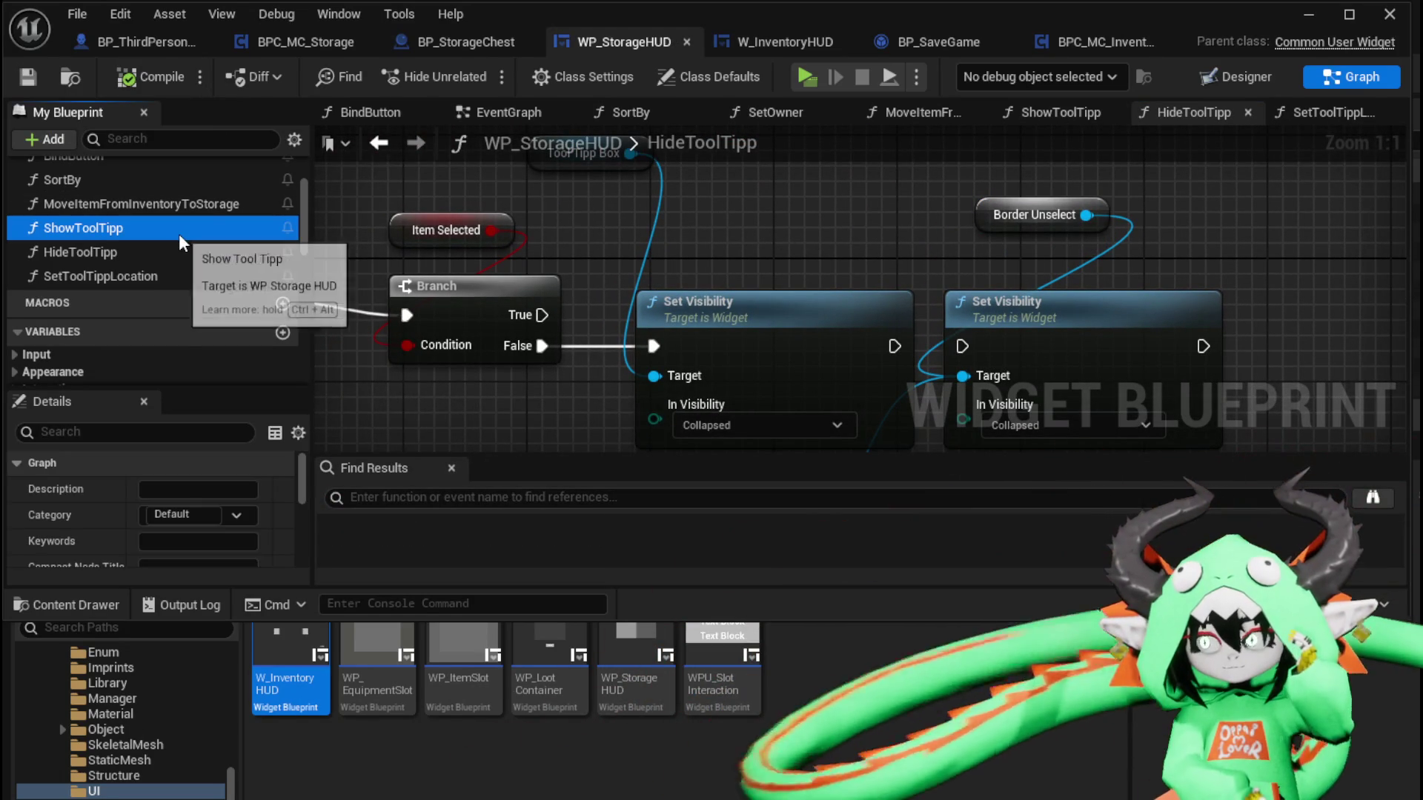
Open WP_StorageHUD's empty ShowToolTipp graph, then W_InventoryHUD's ShowToolTipp_Item graph
{"action": "key", "text": "F2"}
{"action": "double_click", "coordinate": [123, 229]}
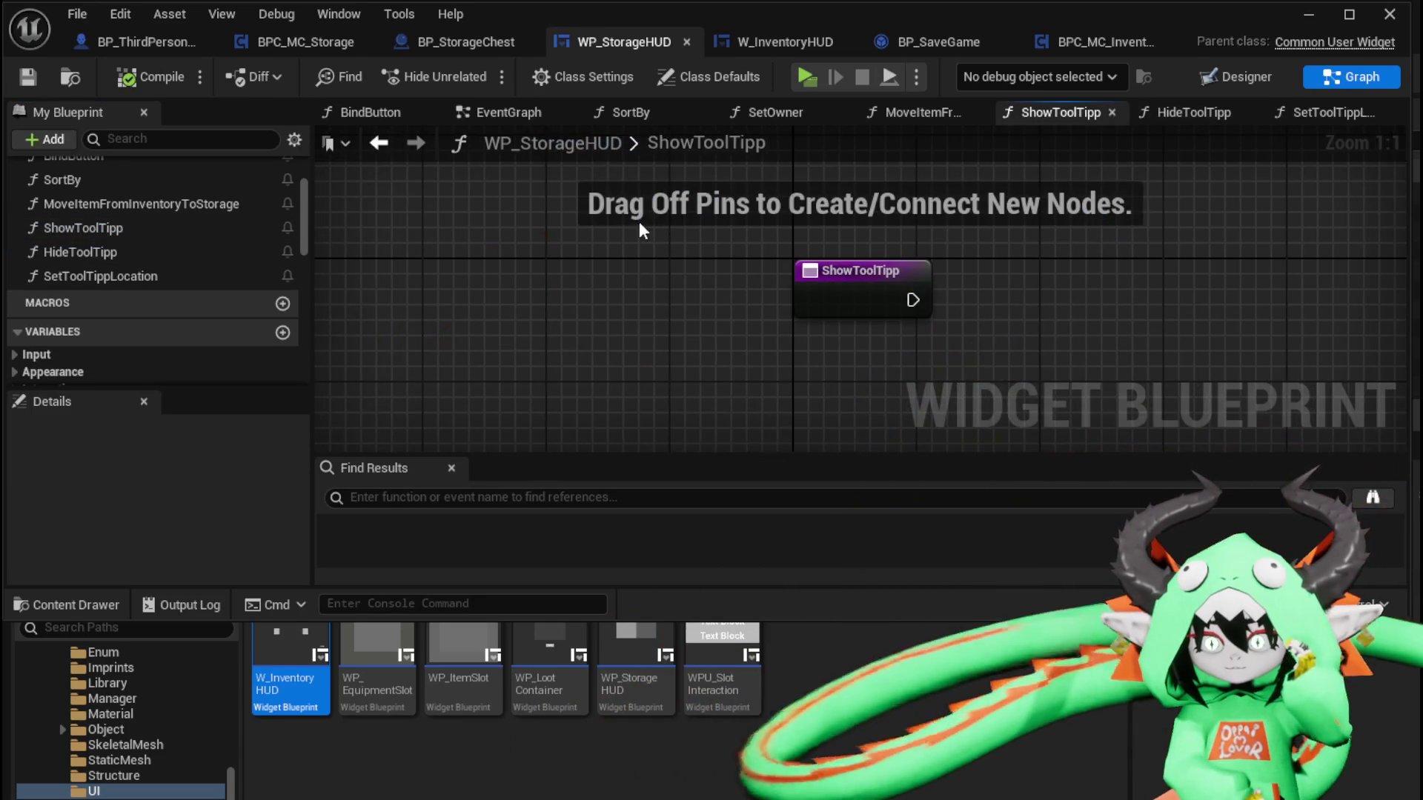
{"action": "left_click", "coordinate": [762, 46]}
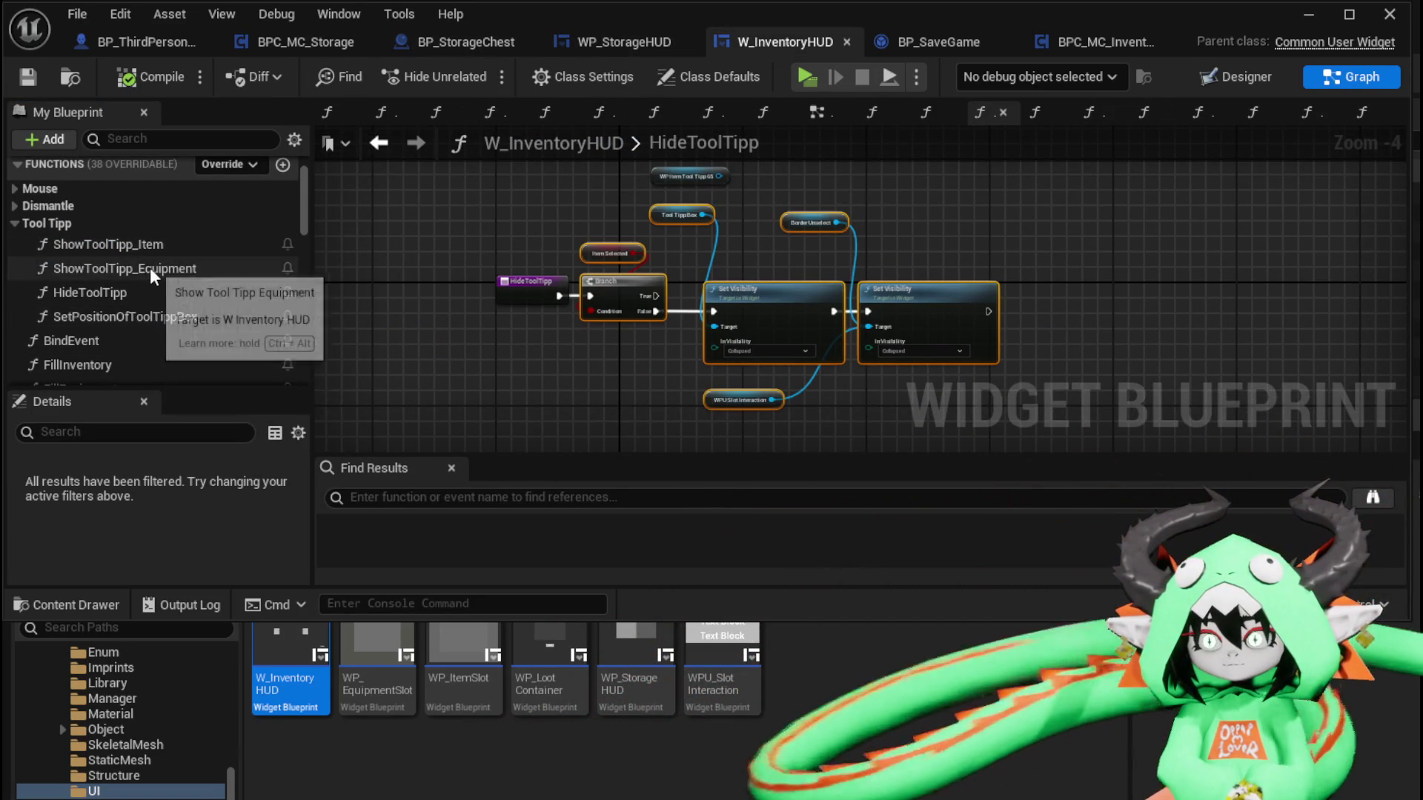
{"action": "double_click", "coordinate": [150, 268]}
{"action": "scroll", "coordinate": [741, 252], "scroll_direction": "down", "scroll_amount": 1}
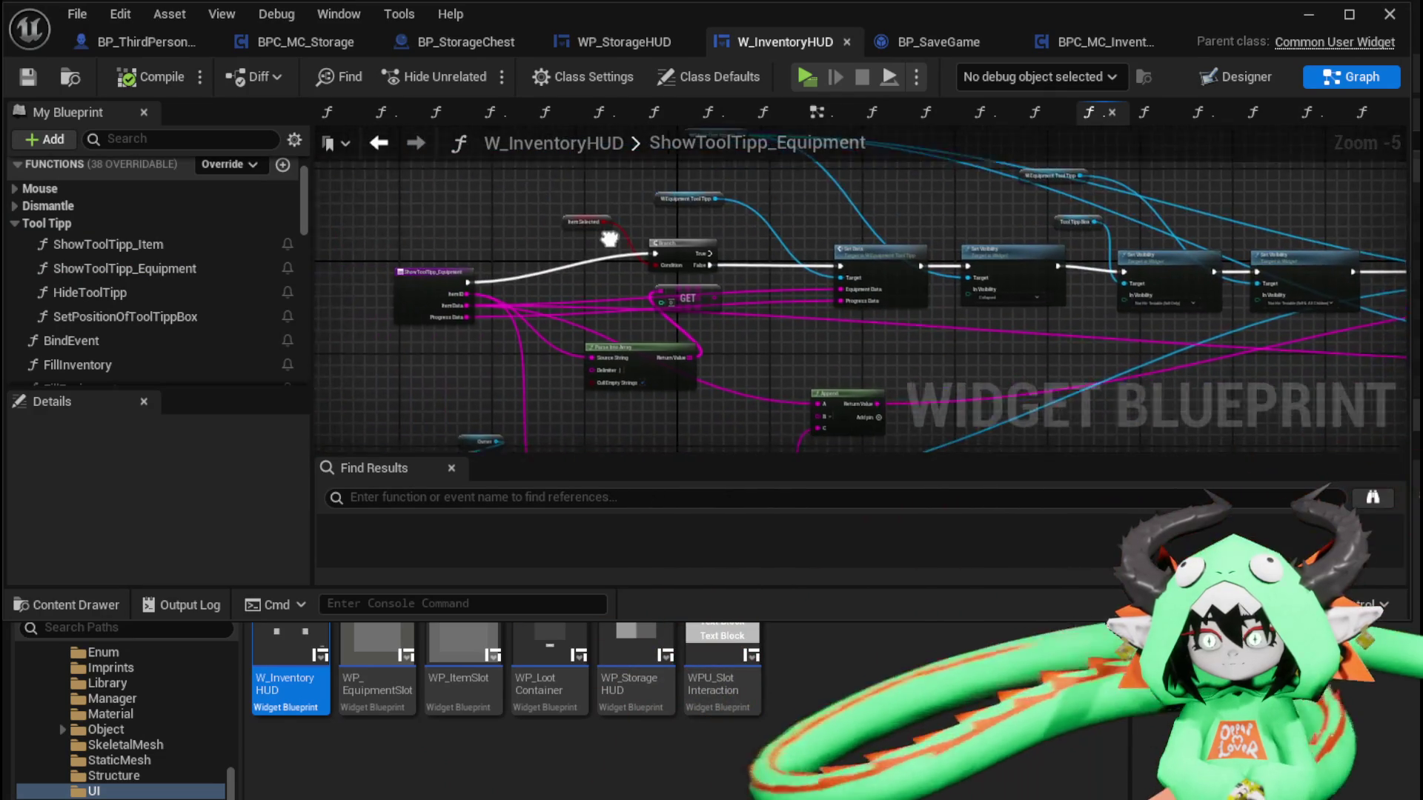
{"action": "scroll", "coordinate": [557, 227], "scroll_direction": "up", "scroll_amount": 2}
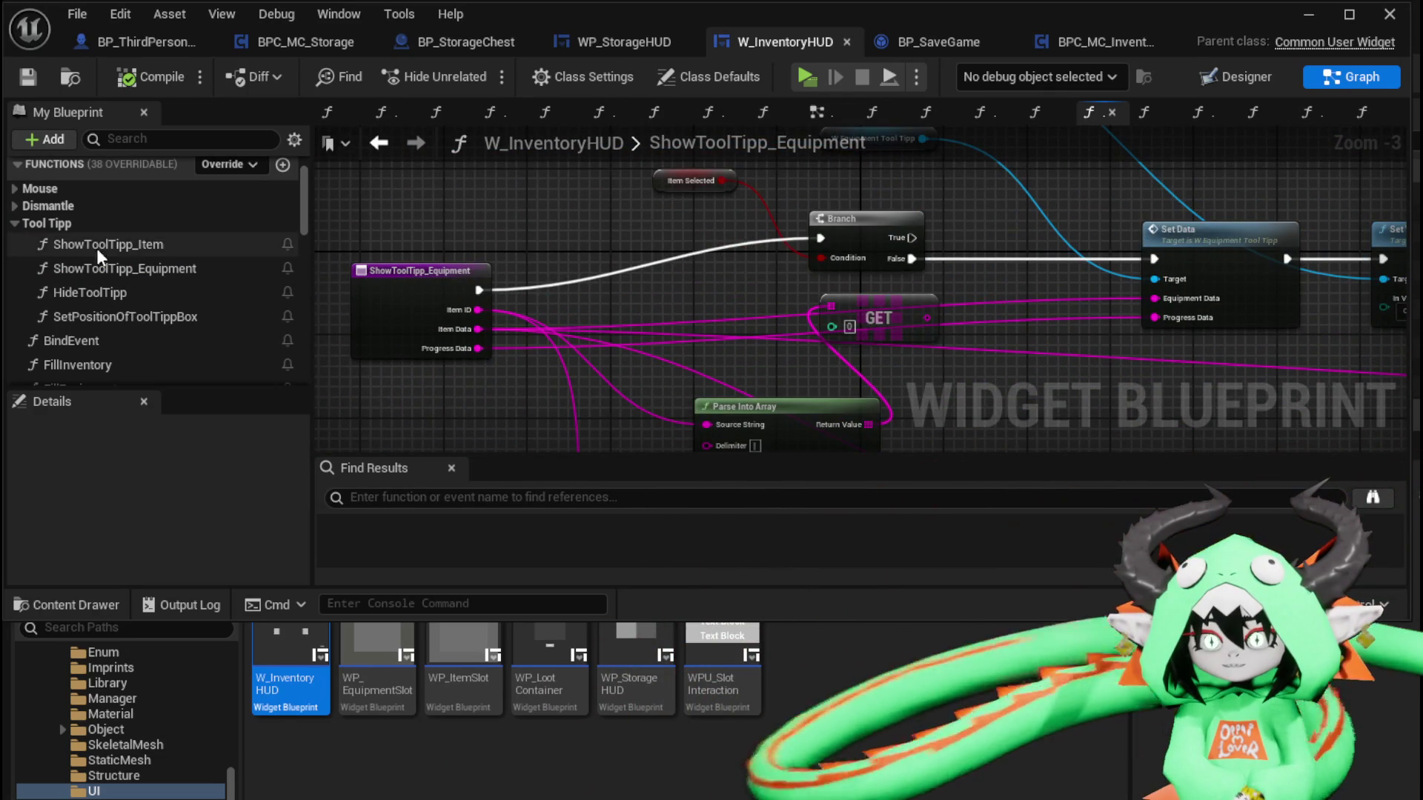
{"action": "double_click", "coordinate": [127, 249]}
Marquee-select every ShowToolTipp_Item node except the entry, from the Branch to Set Position Of Tool Tipp Box
{"action": "scroll", "coordinate": [602, 244], "scroll_direction": "up", "scroll_amount": 2}
{"action": "mouse_move", "coordinate": [602, 239]}
{"action": "left_mouse_down"}
{"action": "mouse_move", "coordinate": [596, 223]}
{"action": "mouse_move", "coordinate": [319, 250]}
{"action": "mouse_move", "coordinate": [428, 242]}
{"action": "left_mouse_up"}
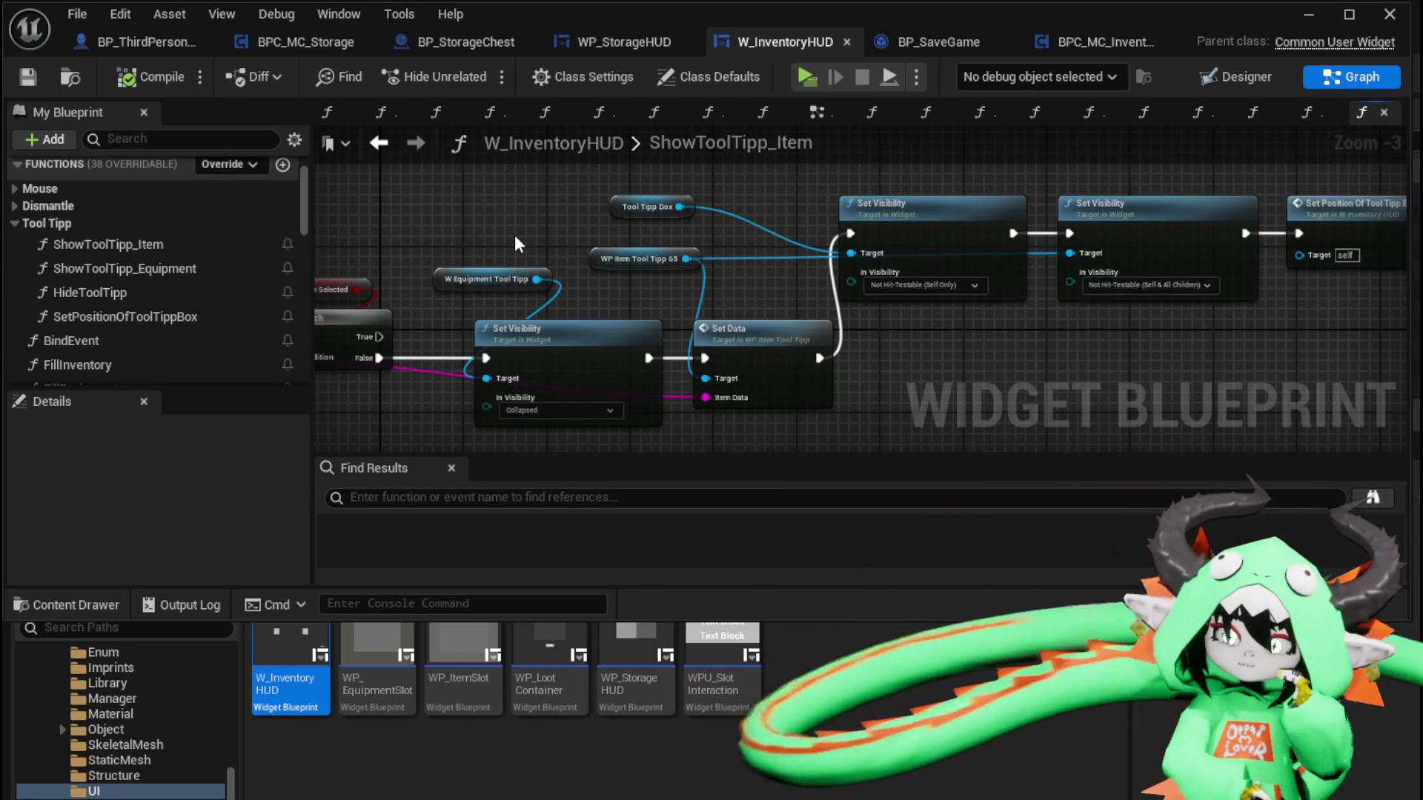
{"action": "mouse_move", "coordinate": [514, 237]}
{"action": "left_mouse_down"}
{"action": "mouse_move", "coordinate": [657, 252]}
{"action": "mouse_move", "coordinate": [645, 192]}
{"action": "mouse_move", "coordinate": [729, 212]}
{"action": "left_mouse_up"}
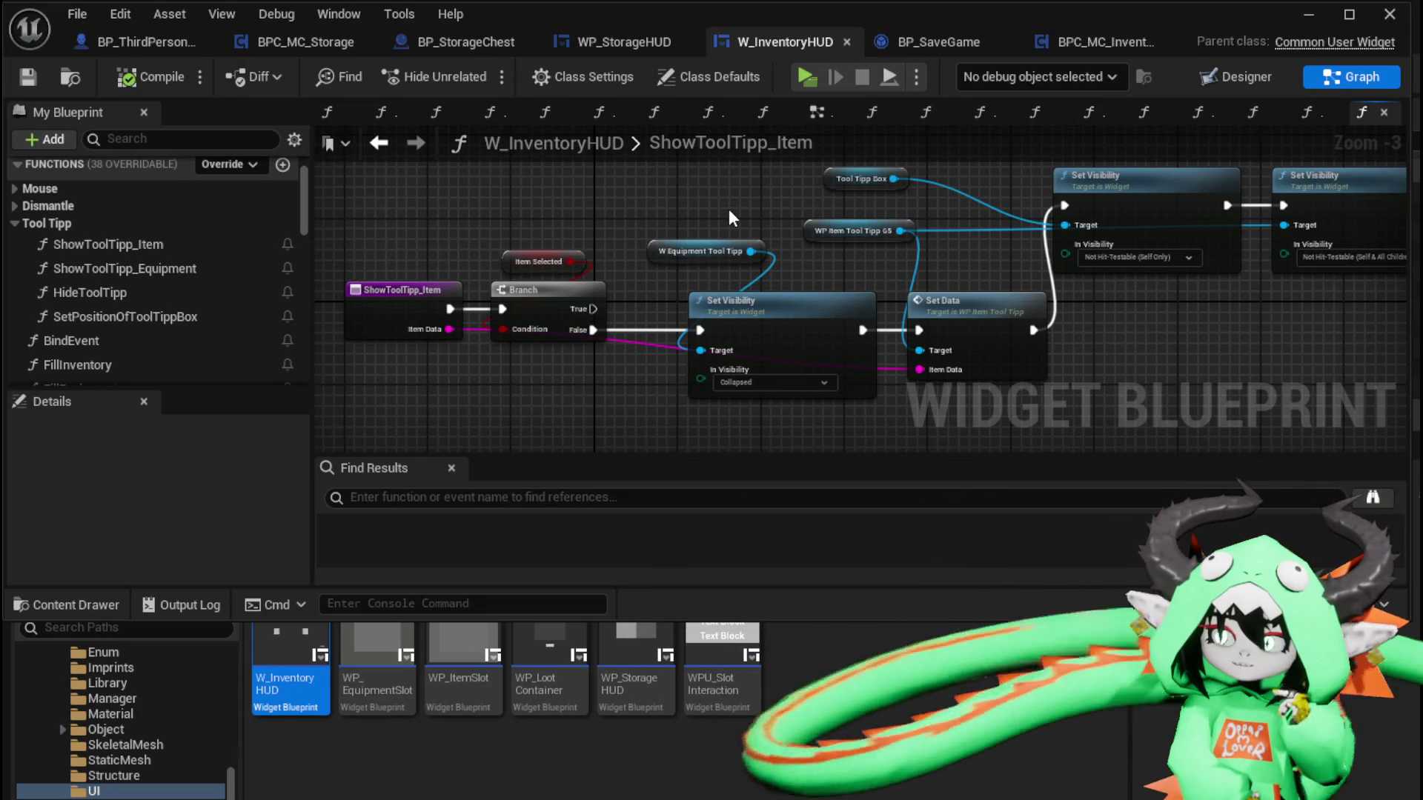
{"action": "left_click_drag", "start_coordinate": [729, 211], "coordinate": [302, 212]}
{"action": "left_click_drag", "start_coordinate": [714, 309], "coordinate": [742, 308]}
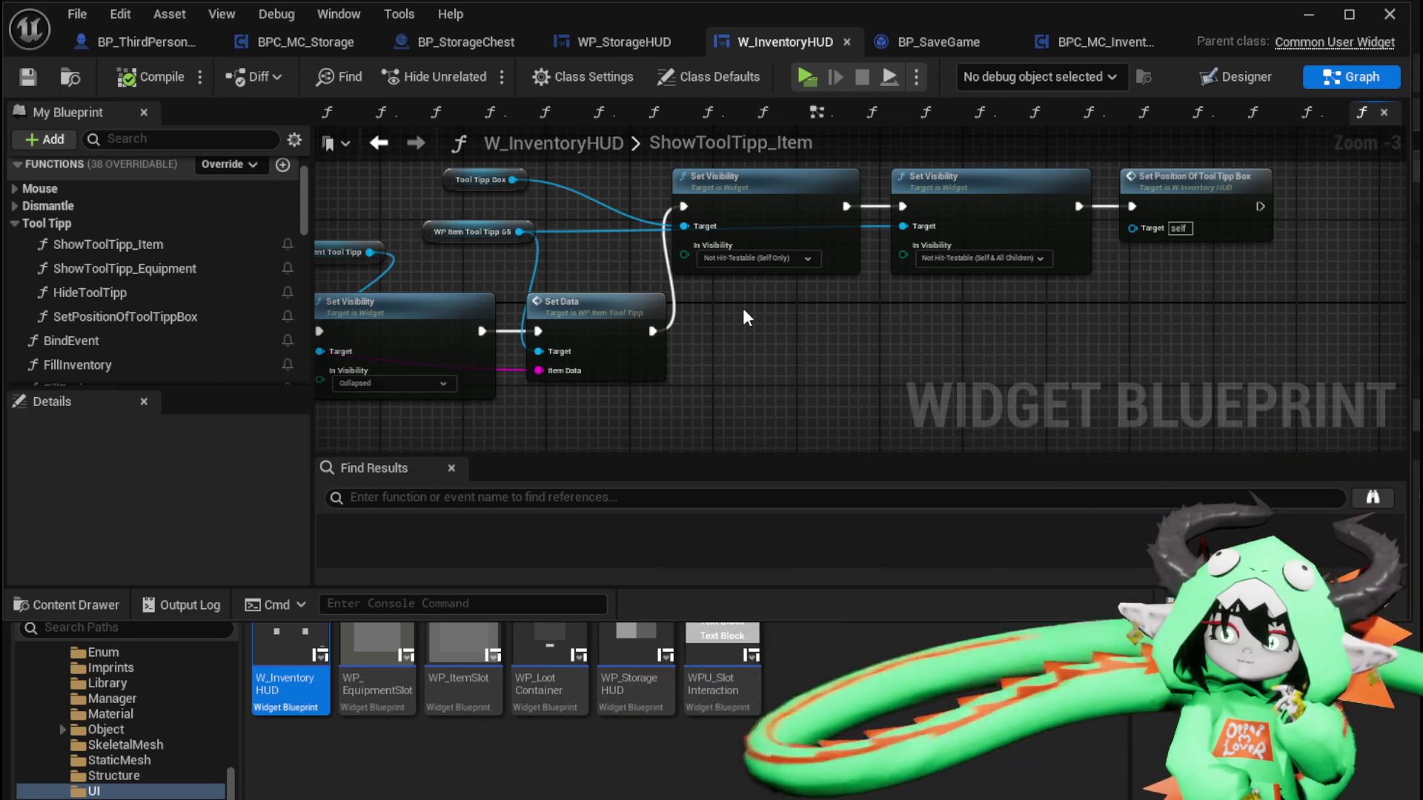
{"action": "mouse_move", "coordinate": [743, 308]}
{"action": "left_mouse_down"}
{"action": "mouse_move", "coordinate": [1093, 299]}
{"action": "mouse_move", "coordinate": [1064, 304]}
{"action": "left_mouse_up"}
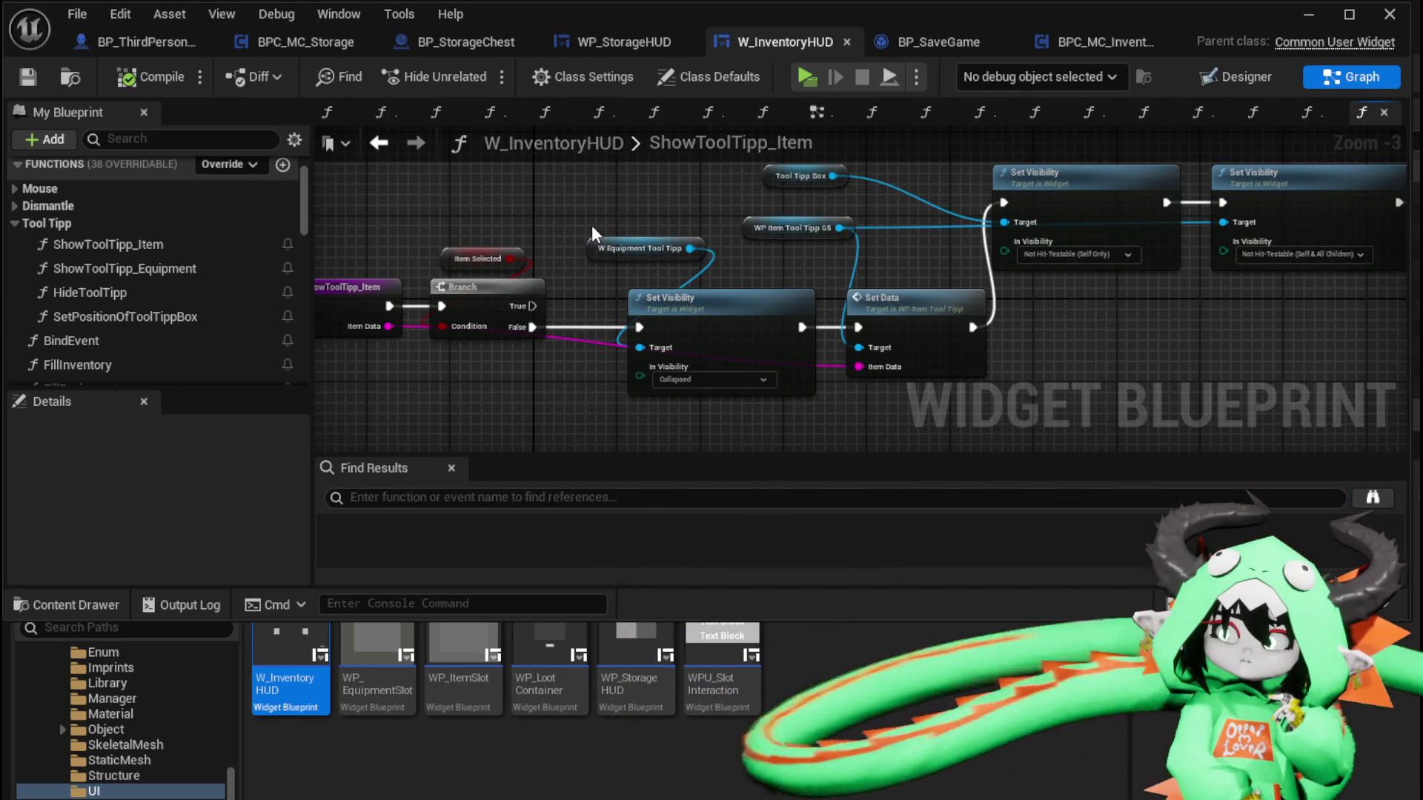
{"action": "left_click_drag", "start_coordinate": [591, 225], "coordinate": [591, 235]}
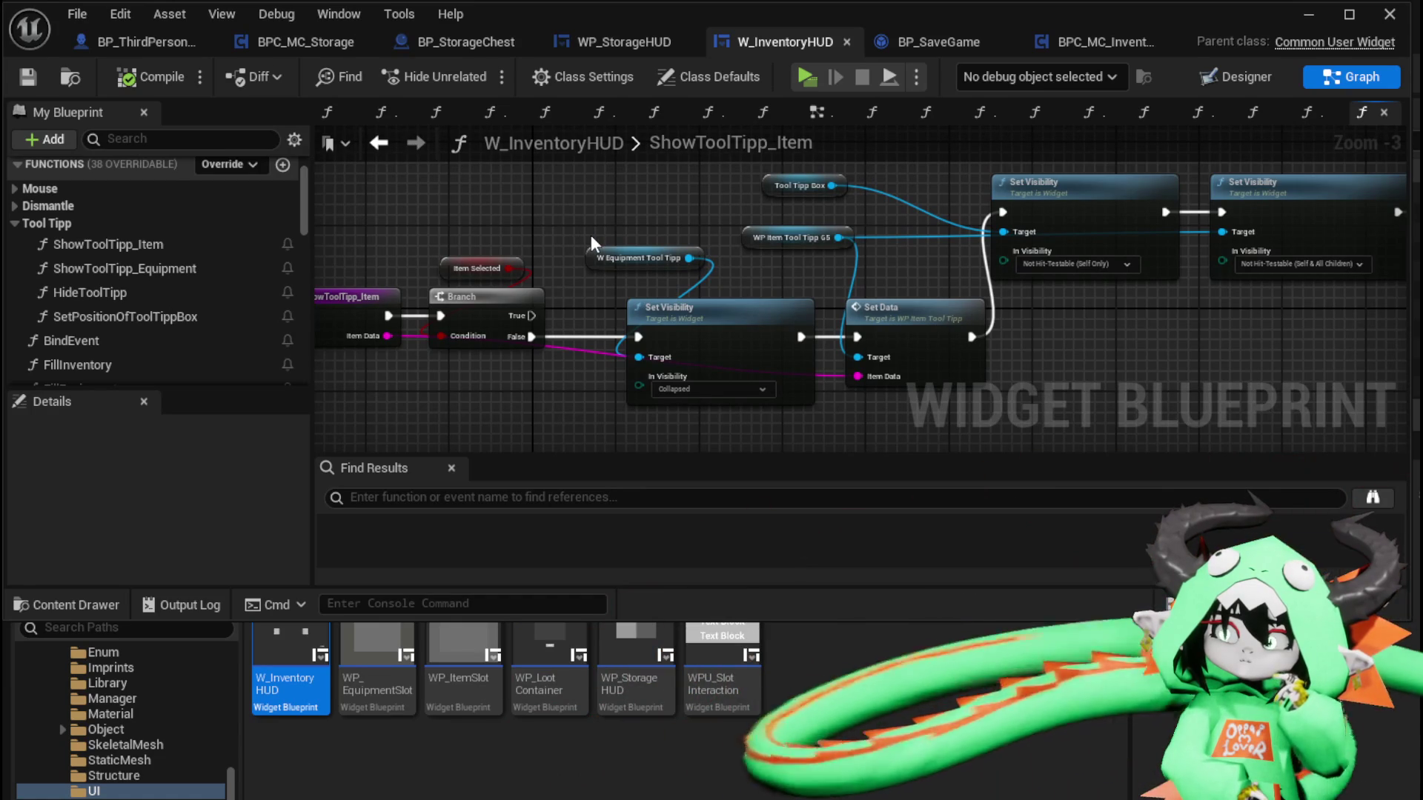
{"action": "scroll", "coordinate": [590, 235], "scroll_direction": "down", "scroll_amount": 1}
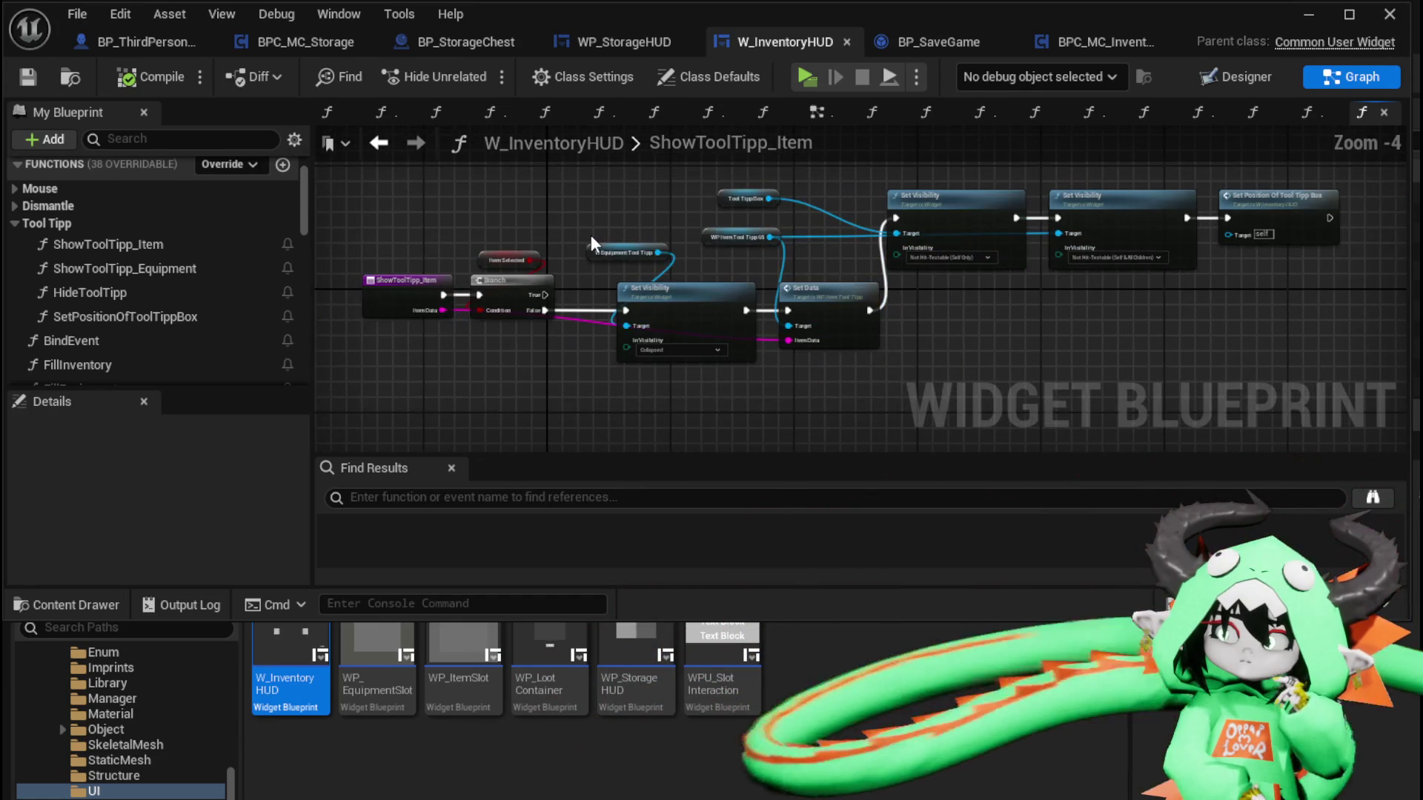
{"action": "left_click_drag", "start_coordinate": [479, 173], "coordinate": [1234, 371]}
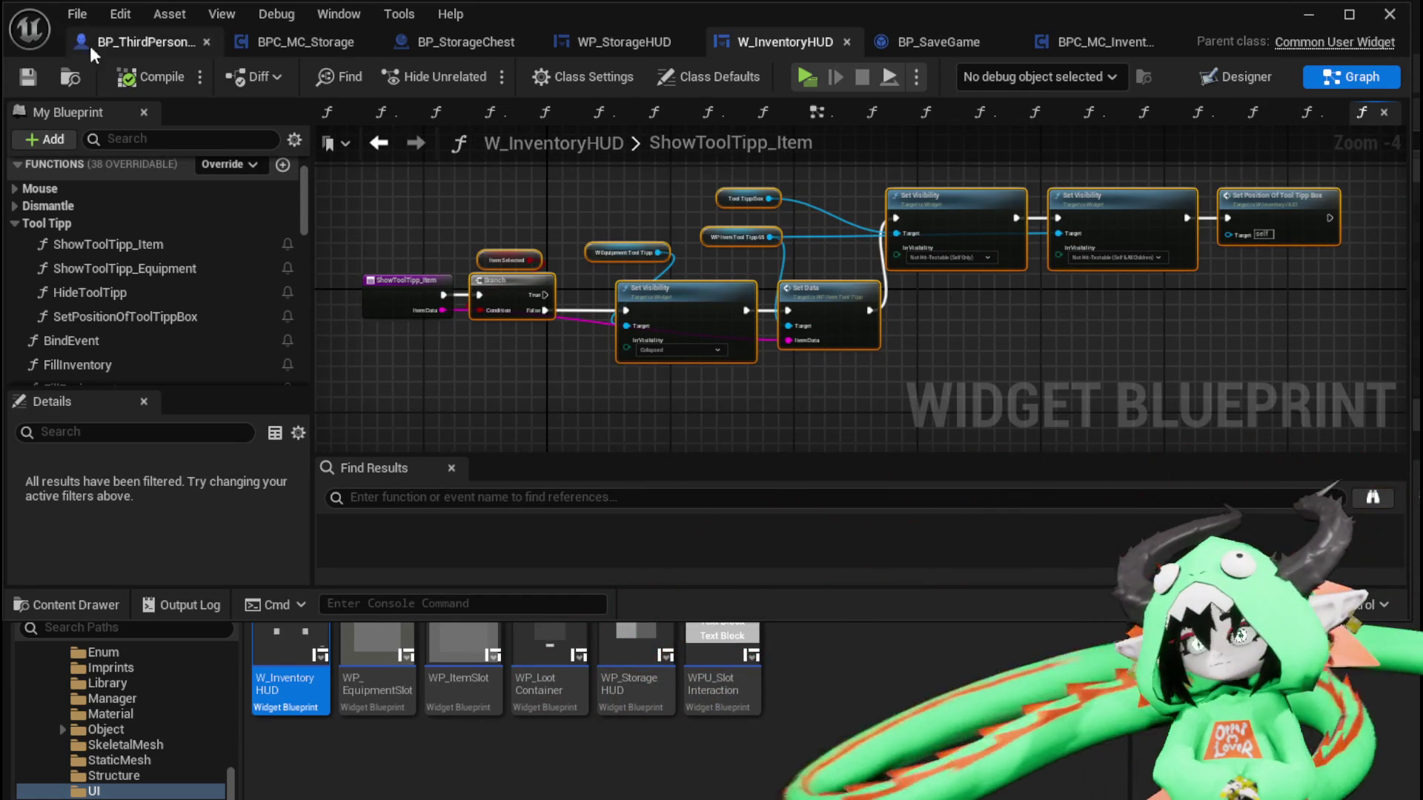
Rename WP_StorageHUD's ShowToolTipp function to ShowToolTipp_Item
{"action": "left_click", "coordinate": [652, 43]}
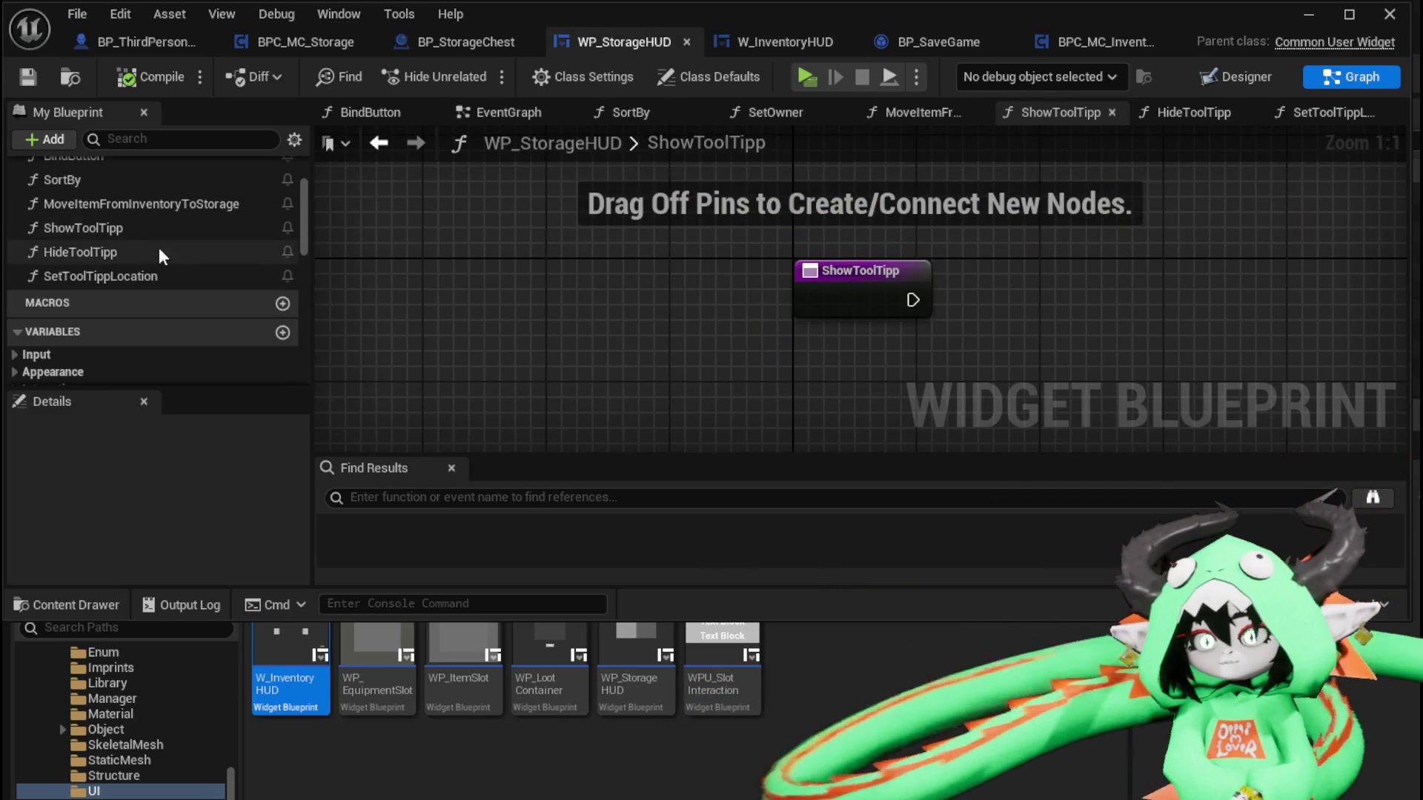
{"action": "left_click", "coordinate": [104, 230]}
{"action": "right_click", "coordinate": [104, 229]}
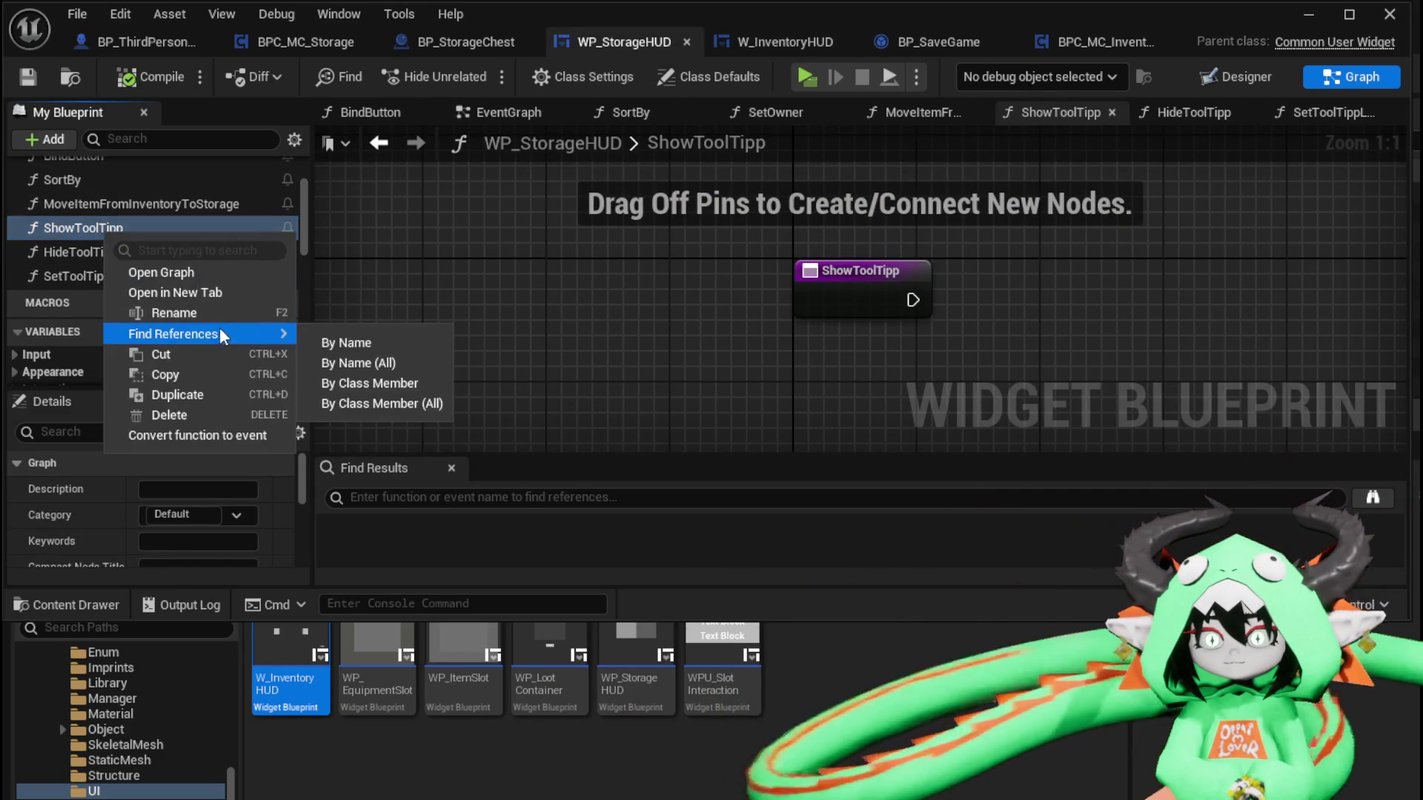
{"action": "left_click", "coordinate": [222, 311]}
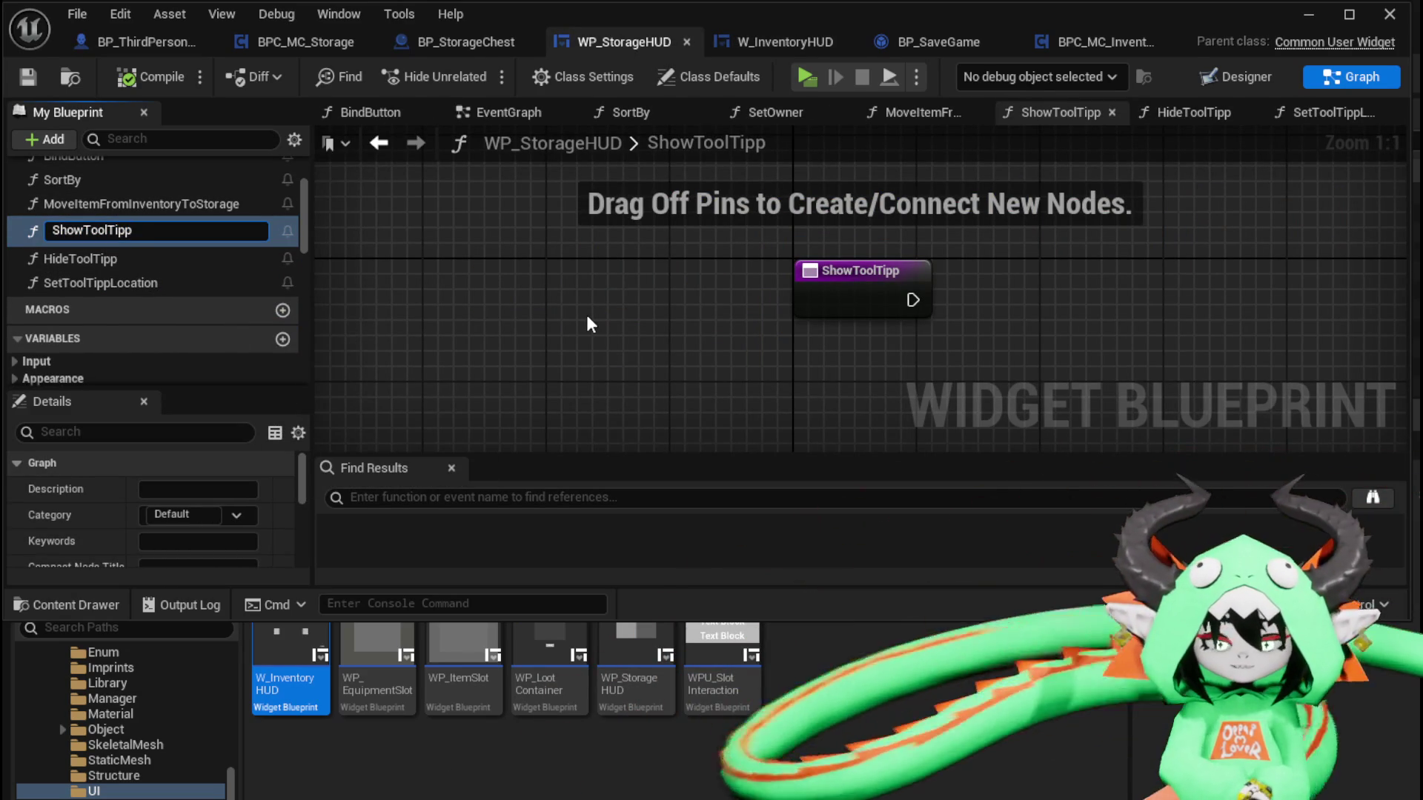
{"action": "key", "text": "End"}
{"action": "type", "text": "_Item"}
{"action": "key", "text": "Return"}
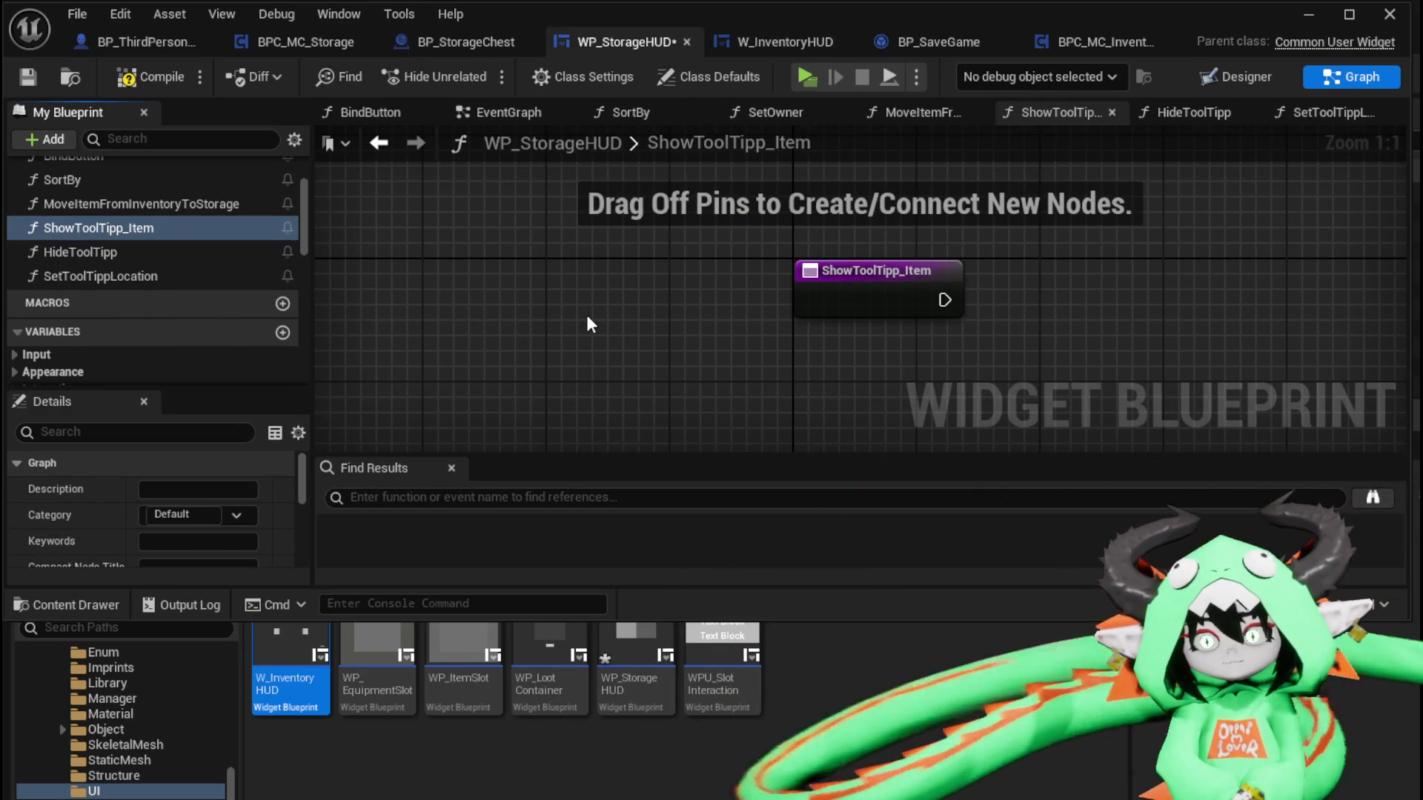
Paste the copied tooltip nodes into ShowToolTipp_Item and wire the entry into the Branch
{"action": "scroll", "coordinate": [591, 324], "scroll_direction": "down", "scroll_amount": 4}
{"action": "key", "text": "ctrl+v"}
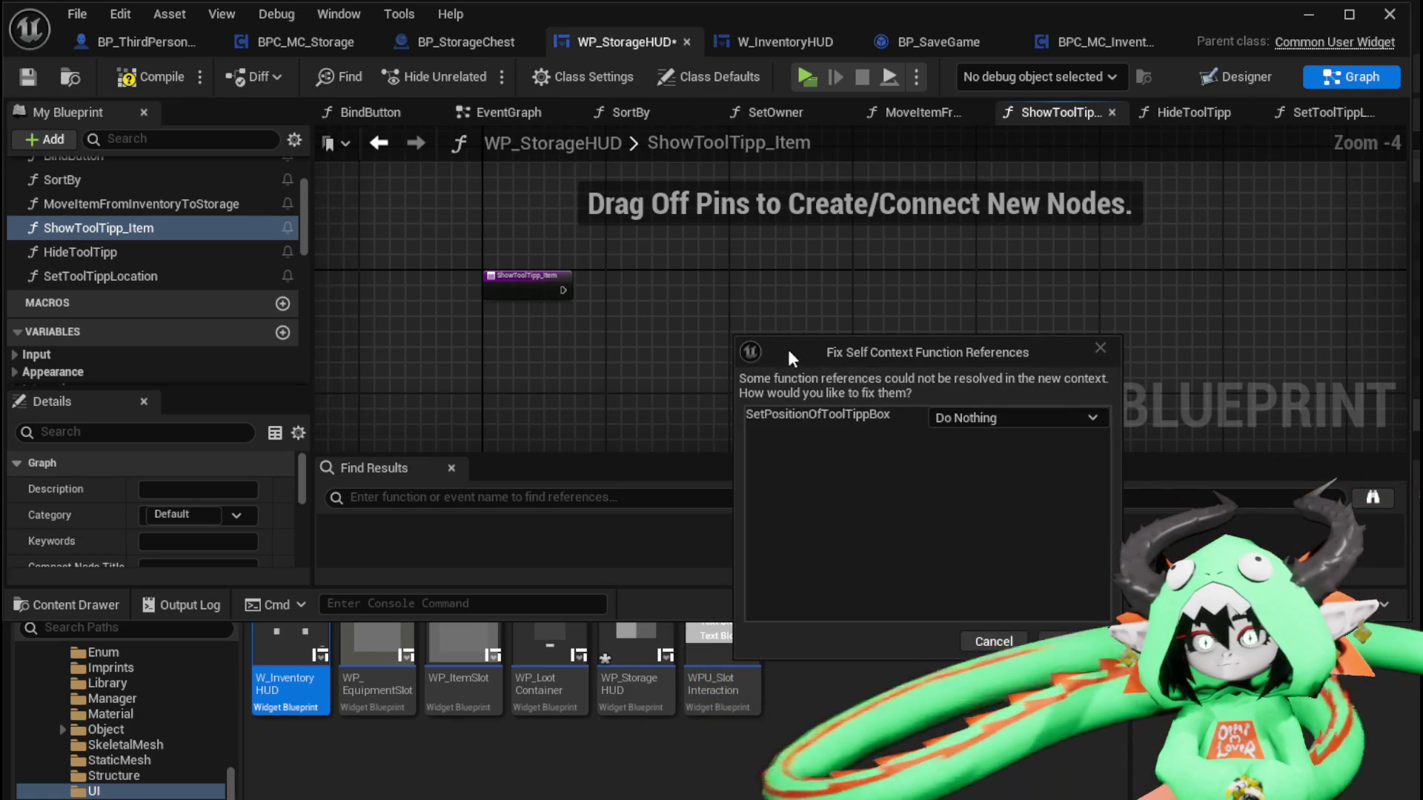
{"action": "left_click", "coordinate": [994, 634]}
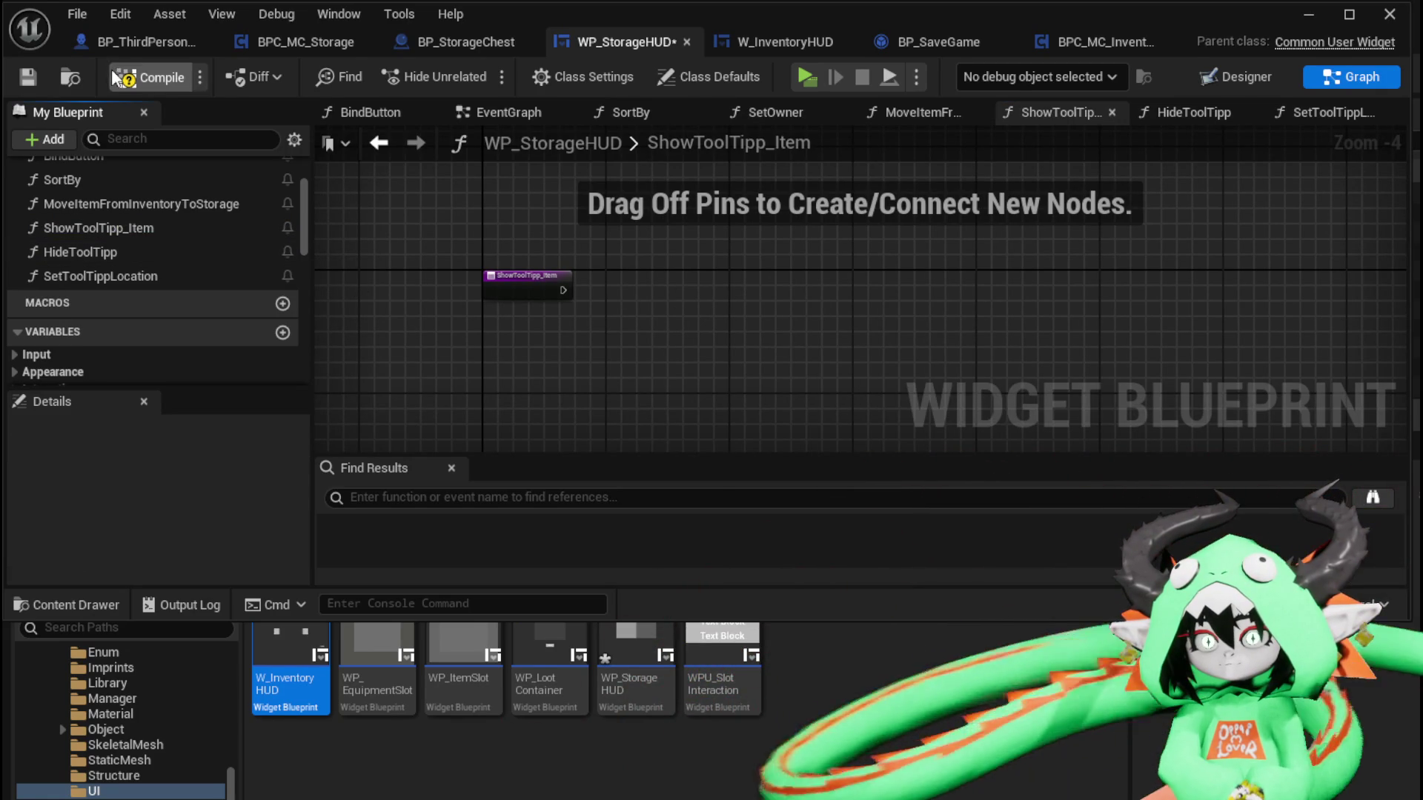
{"action": "left_click", "coordinate": [149, 76]}
{"action": "key", "text": "ctrl+v"}
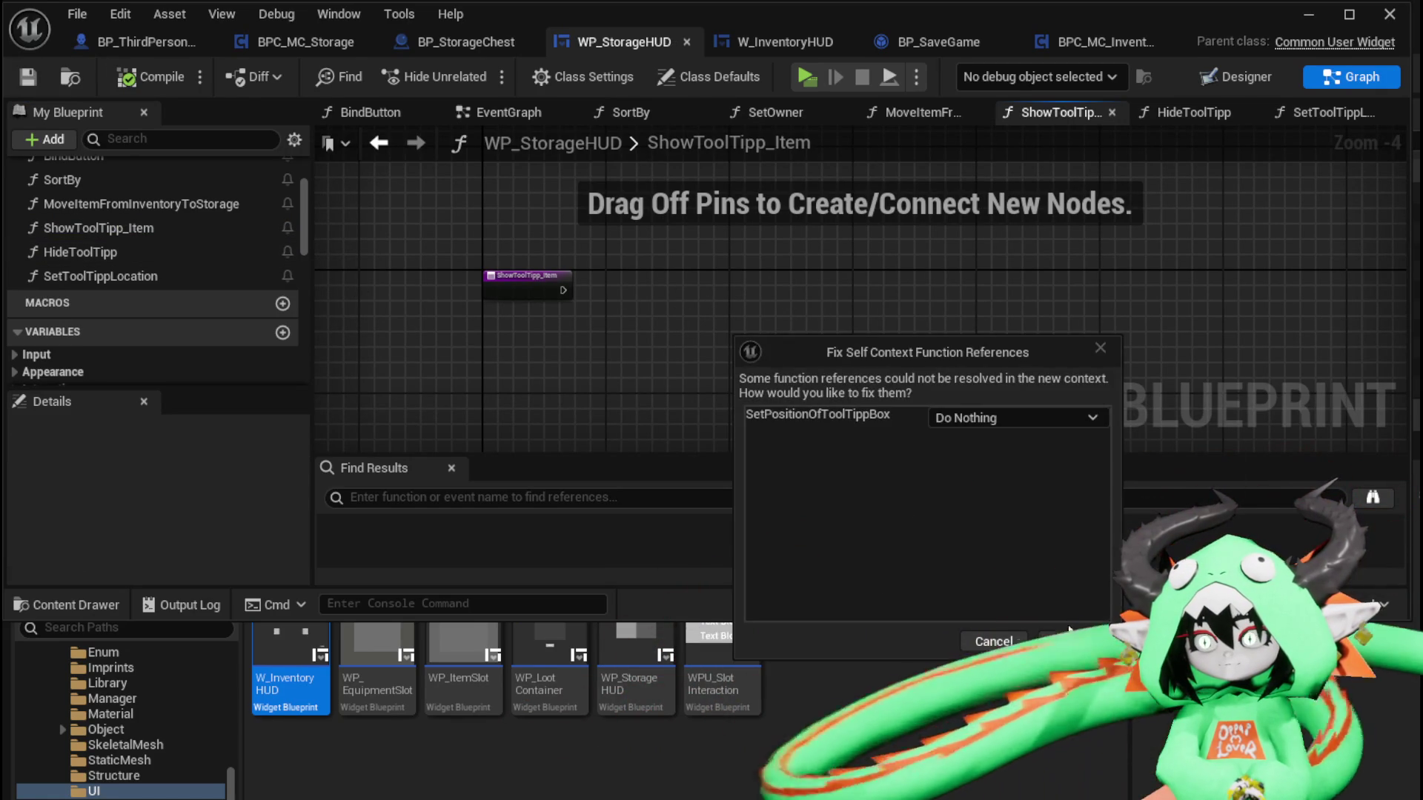
{"action": "left_click", "coordinate": [993, 638]}
{"action": "mouse_move", "coordinate": [737, 337]}
{"action": "left_mouse_down"}
{"action": "mouse_move", "coordinate": [803, 315]}
{"action": "mouse_move", "coordinate": [808, 286]}
{"action": "mouse_move", "coordinate": [918, 289]}
{"action": "left_mouse_up"}
{"action": "left_click_drag", "start_coordinate": [559, 292], "coordinate": [592, 293]}
Replace Set Position with a SetToolTippLocation call, connect item data to Set Data, and compile
{"action": "left_click_drag", "start_coordinate": [1356, 264], "coordinate": [867, 315]}
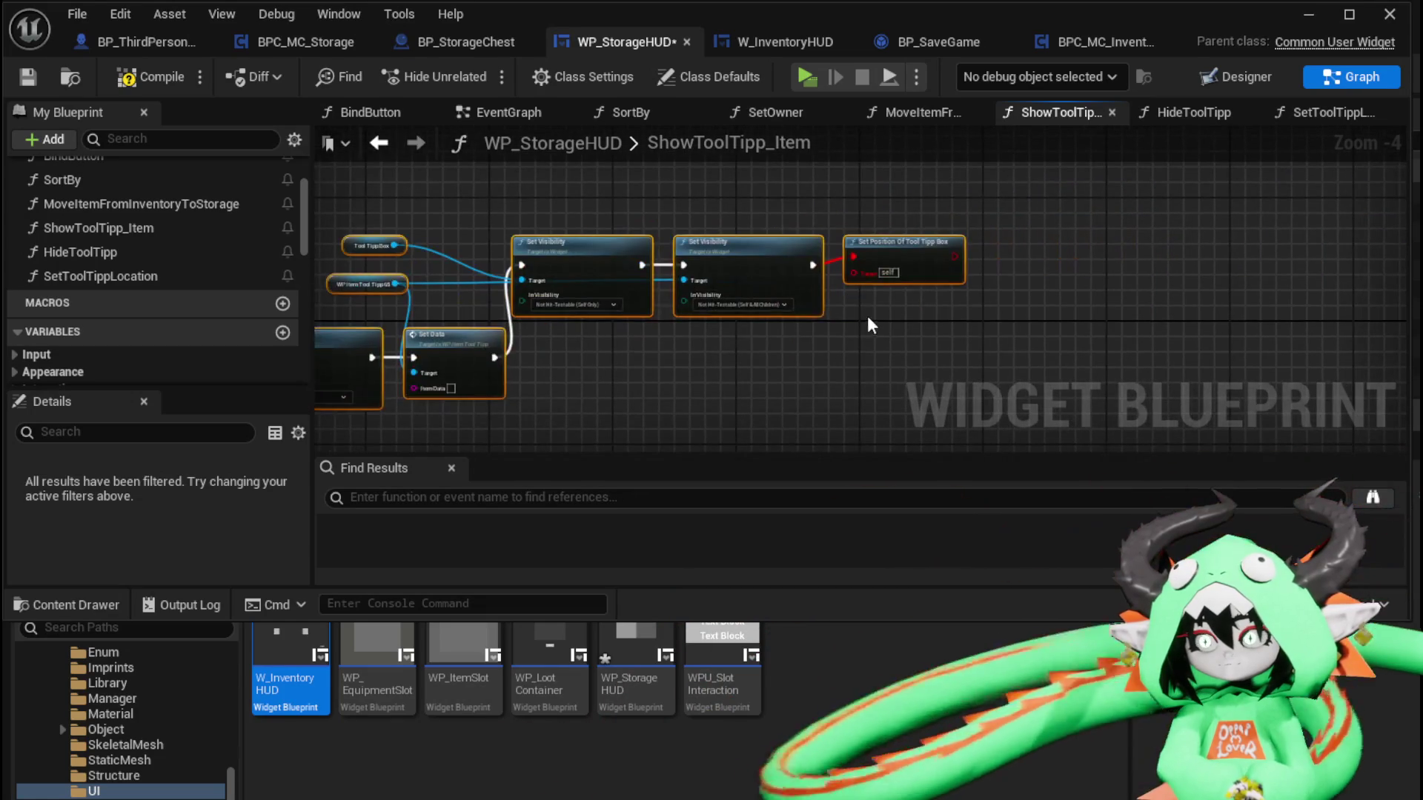
{"action": "key", "text": "Delete"}
{"action": "mouse_move", "coordinate": [138, 278]}
{"action": "left_mouse_down"}
{"action": "mouse_move", "coordinate": [967, 268]}
{"action": "mouse_move", "coordinate": [854, 250]}
{"action": "mouse_move", "coordinate": [820, 265]}
{"action": "mouse_move", "coordinate": [891, 261]}
{"action": "left_mouse_up"}
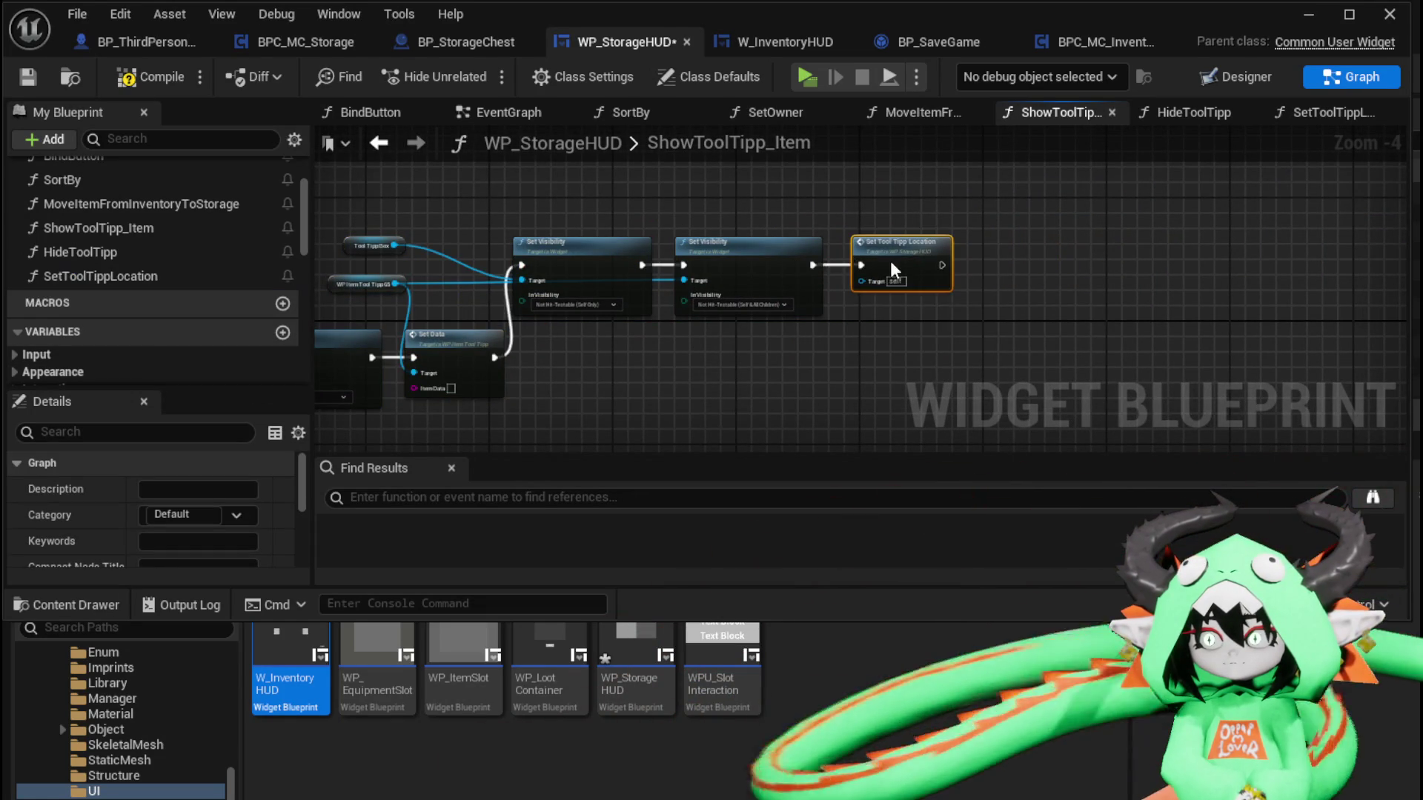
{"action": "left_click_drag", "start_coordinate": [868, 344], "coordinate": [1025, 328]}
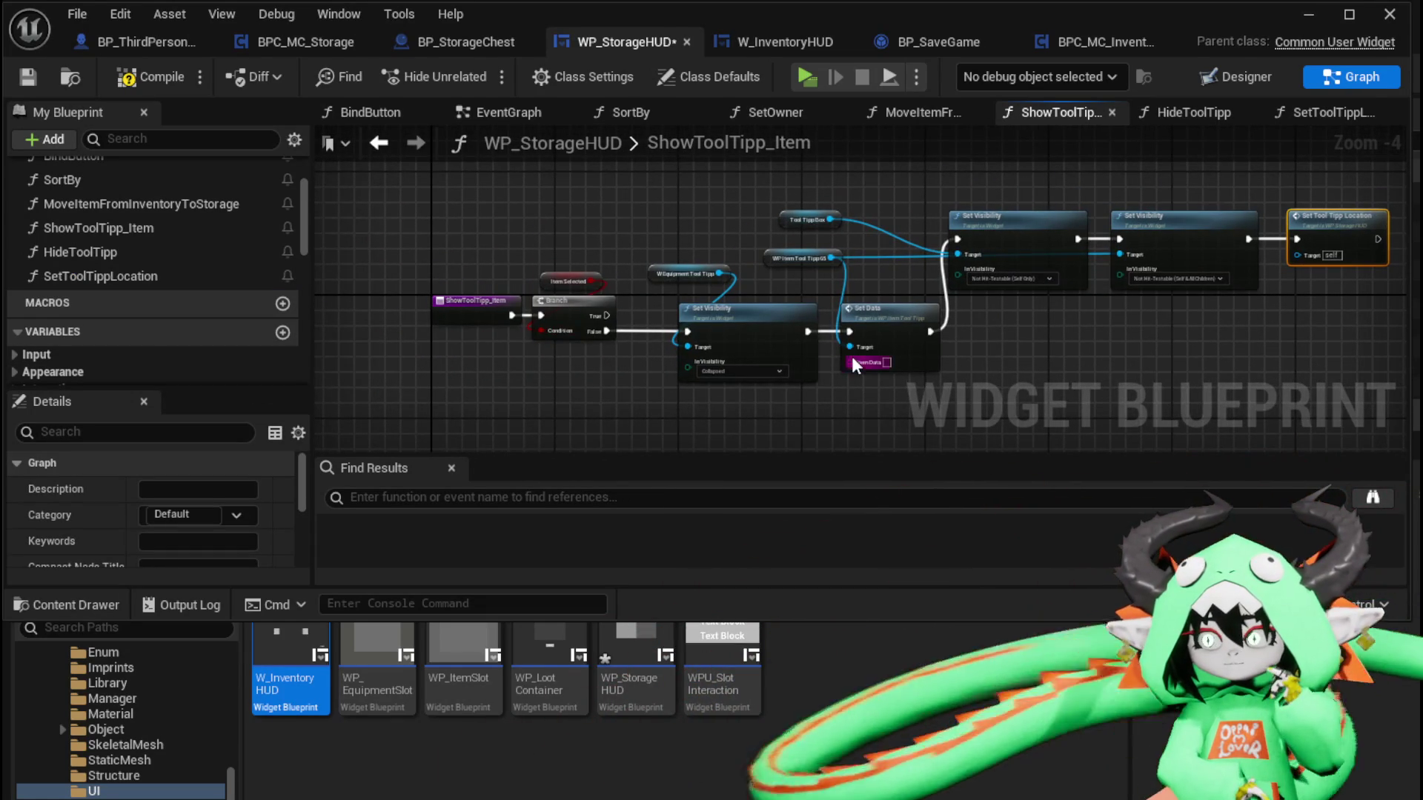
{"action": "mouse_move", "coordinate": [850, 362]}
{"action": "left_mouse_down"}
{"action": "mouse_move", "coordinate": [608, 328]}
{"action": "mouse_move", "coordinate": [489, 329]}
{"action": "left_mouse_up"}
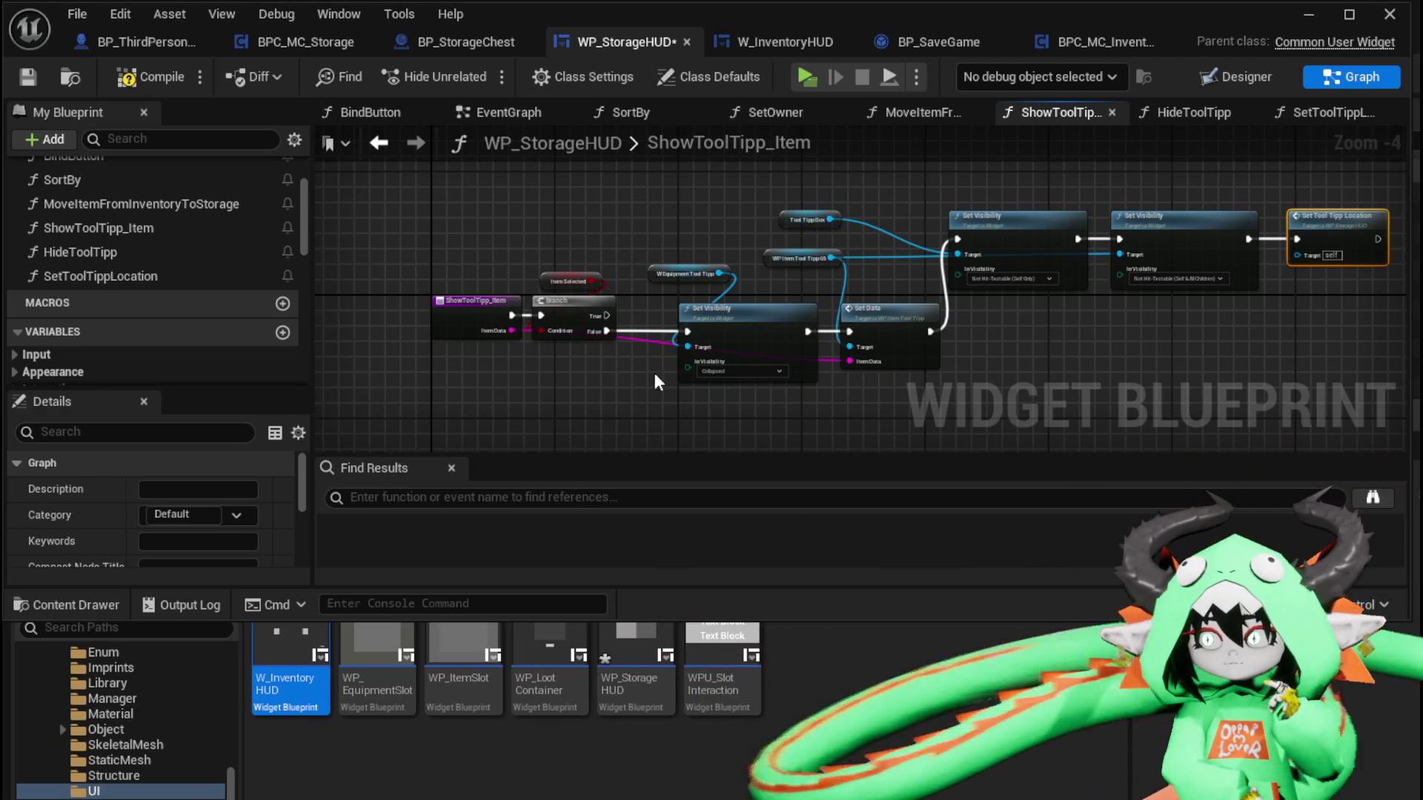
{"action": "left_click_drag", "start_coordinate": [1168, 316], "coordinate": [1052, 321]}
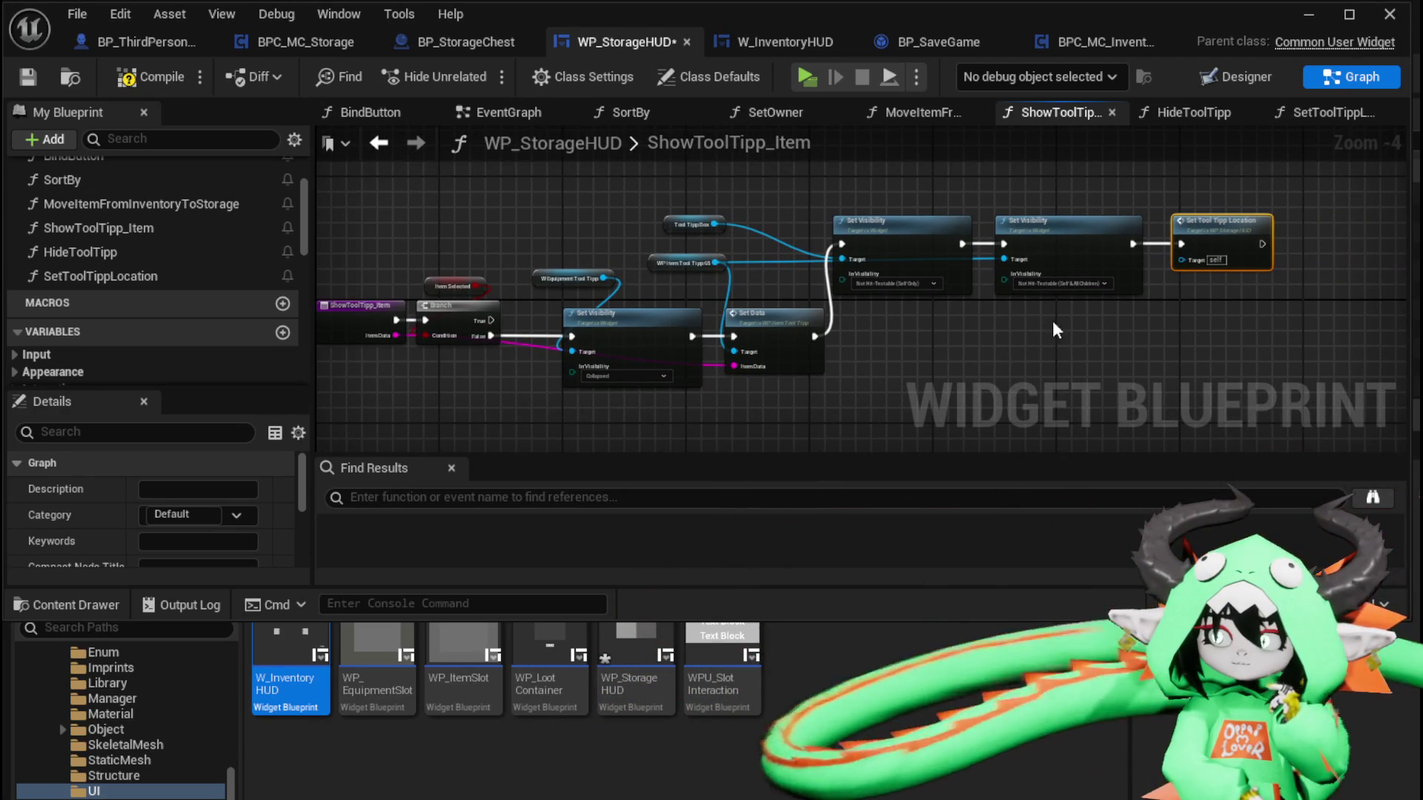
{"action": "left_click", "coordinate": [150, 77]}
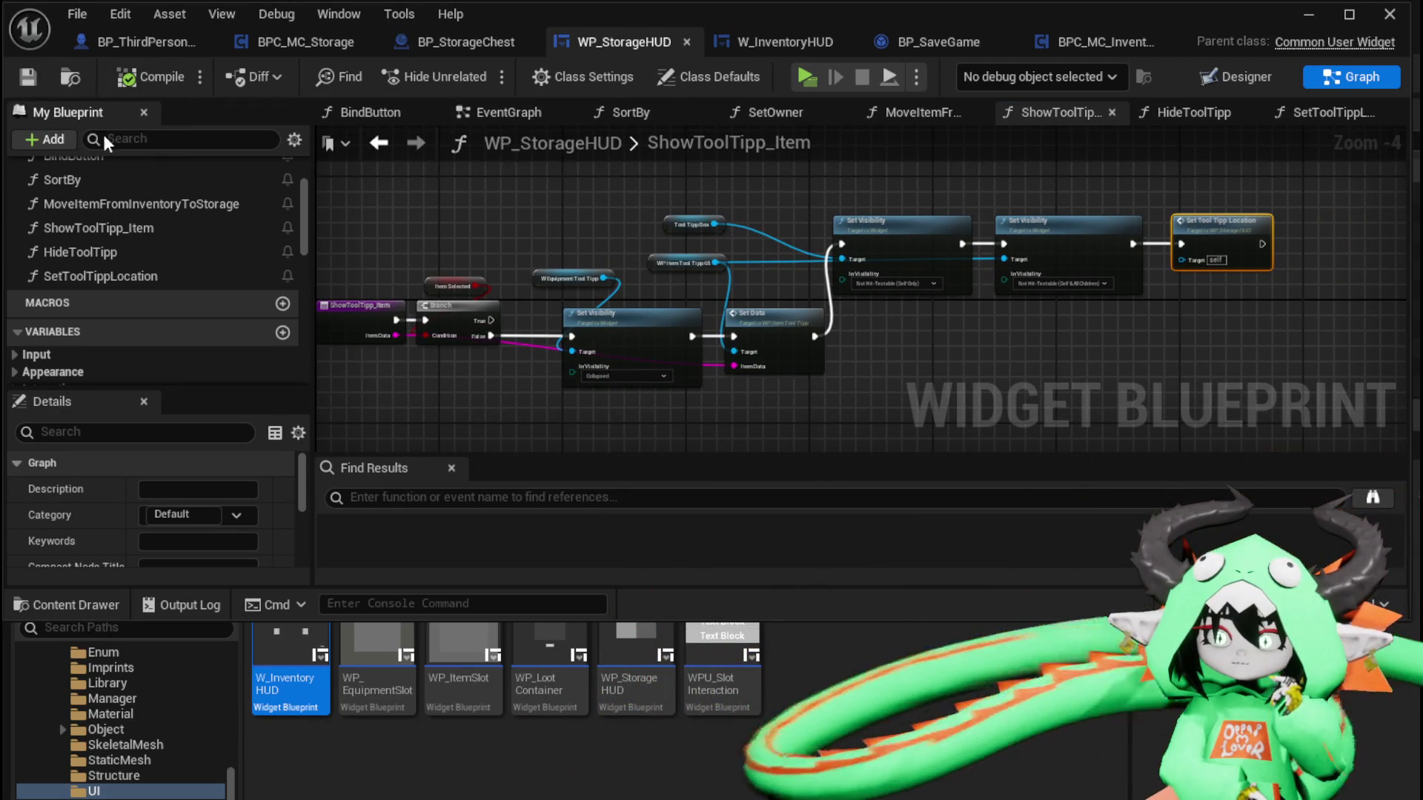
{"action": "scroll", "coordinate": [130, 231], "scroll_direction": "up", "scroll_amount": 3}
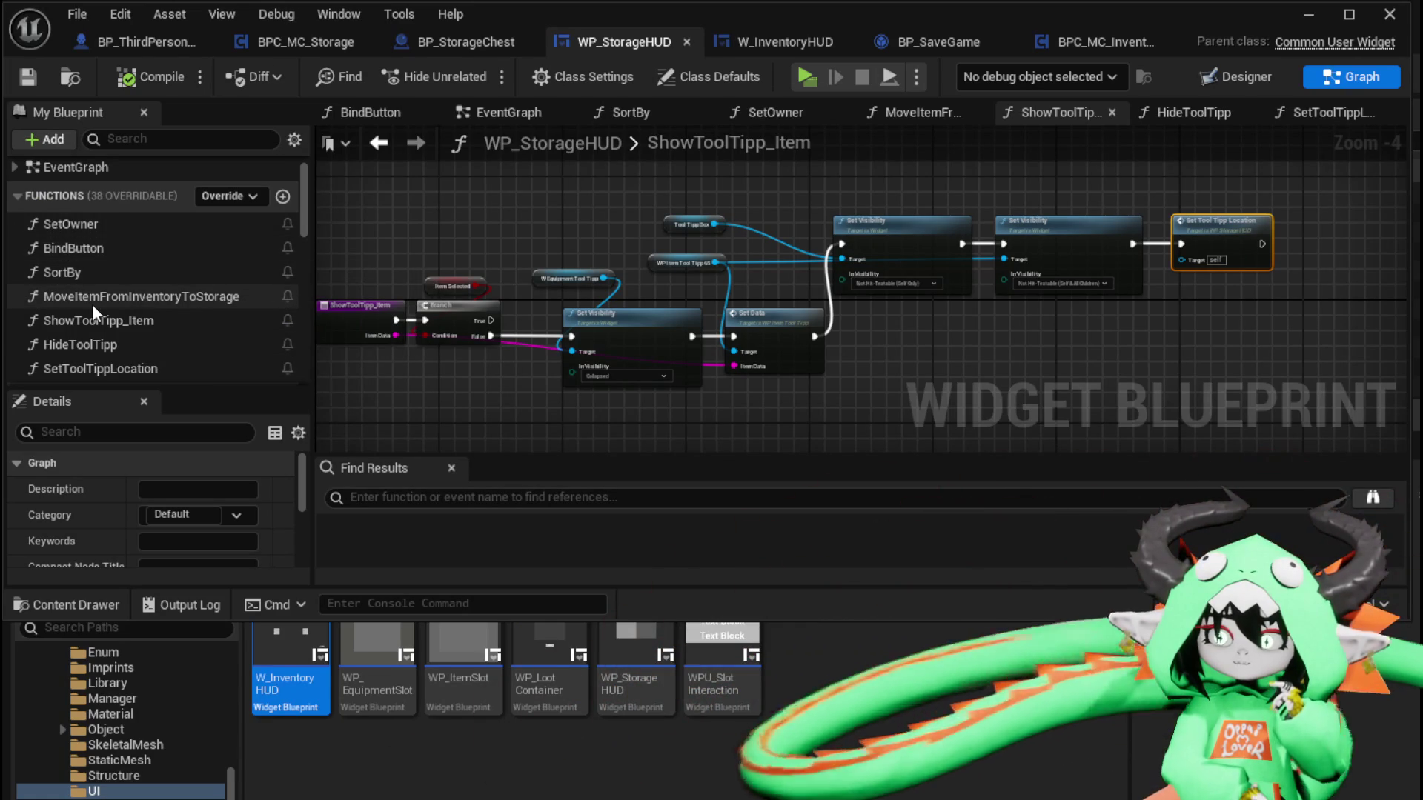
In SortBy, lower the right Add Items by Item Type node into line with its row
{"action": "double_click", "coordinate": [89, 273]}
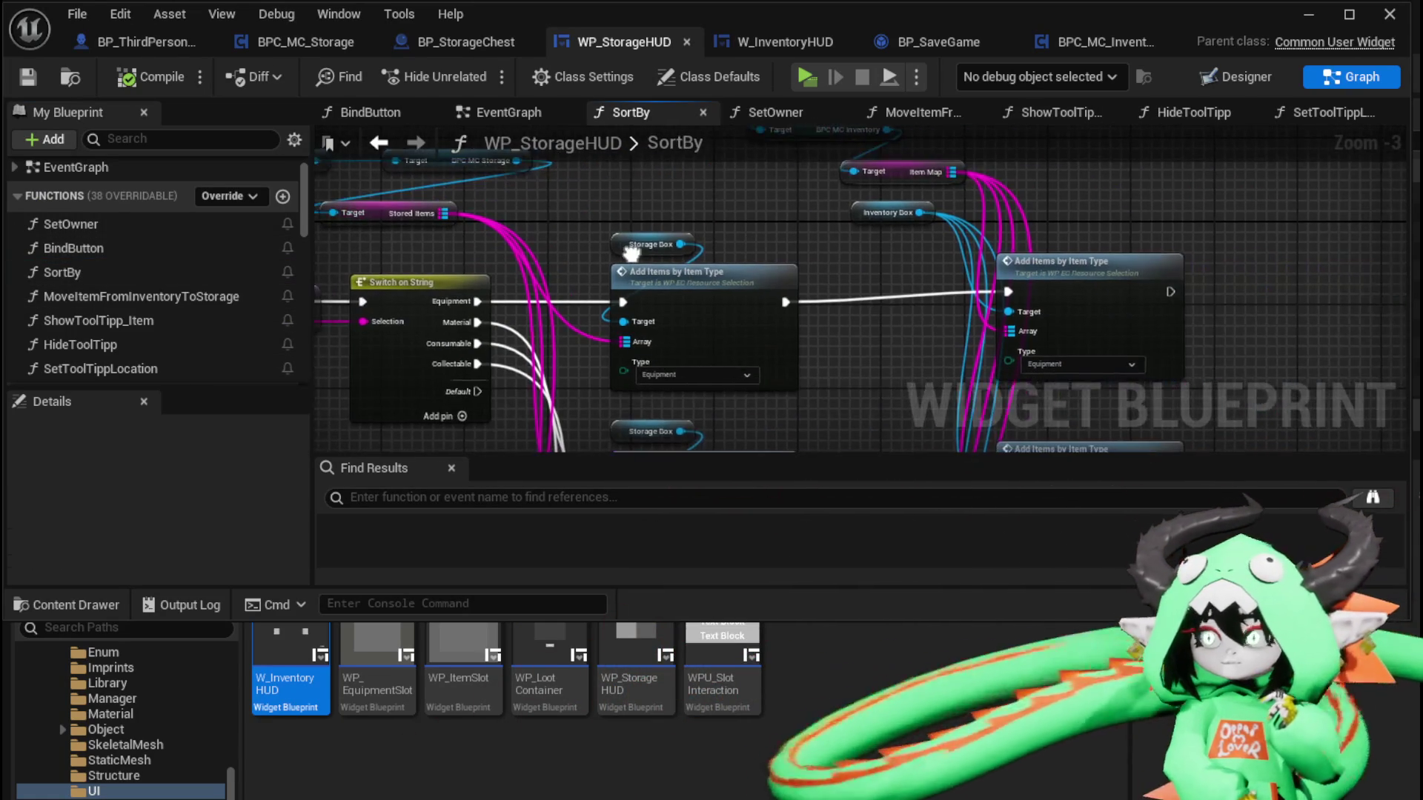
{"action": "left_click_drag", "start_coordinate": [631, 253], "coordinate": [563, 231]}
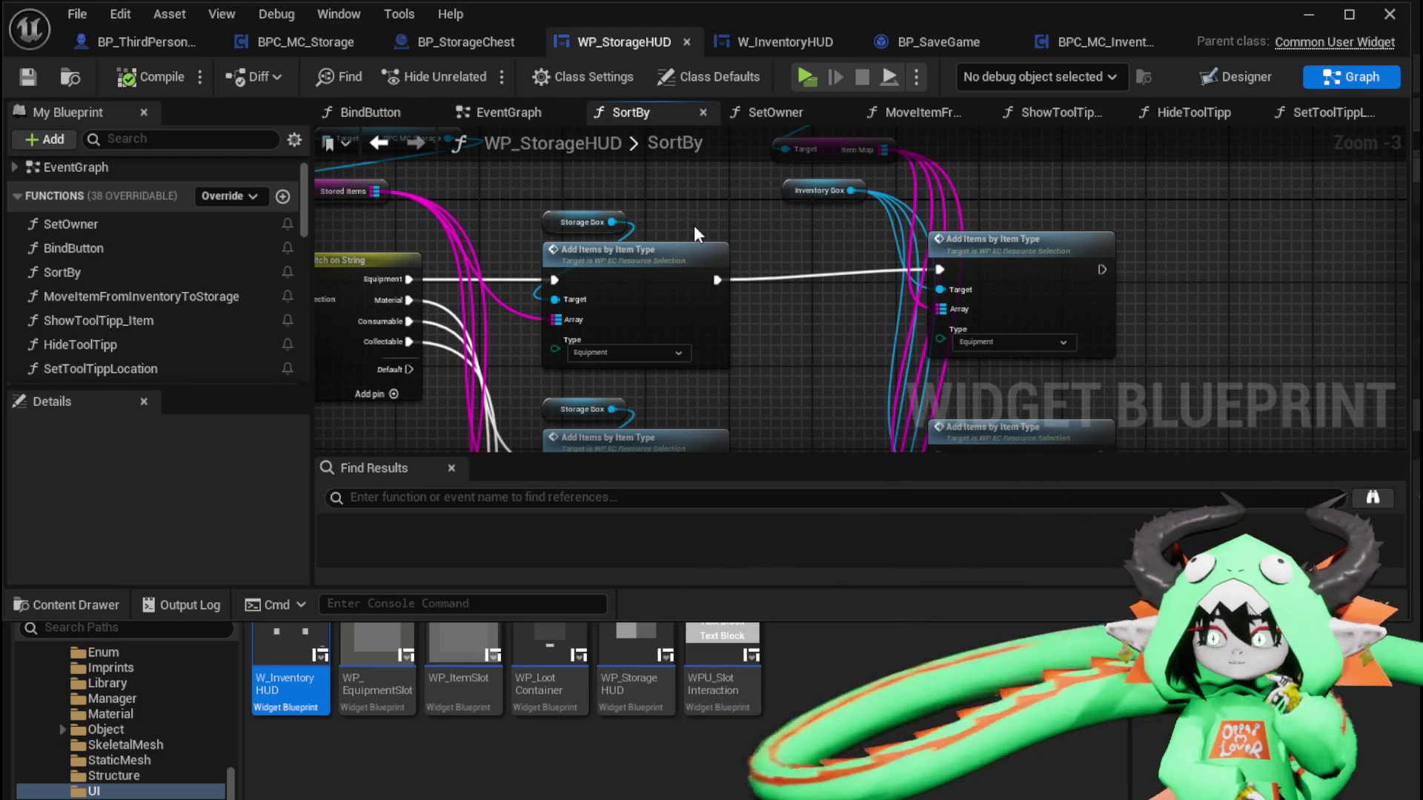
{"action": "mouse_move", "coordinate": [695, 229]}
{"action": "left_mouse_down"}
{"action": "mouse_move", "coordinate": [710, 284]}
{"action": "mouse_move", "coordinate": [696, 319]}
{"action": "mouse_move", "coordinate": [633, 294]}
{"action": "mouse_move", "coordinate": [573, 226]}
{"action": "left_mouse_up"}
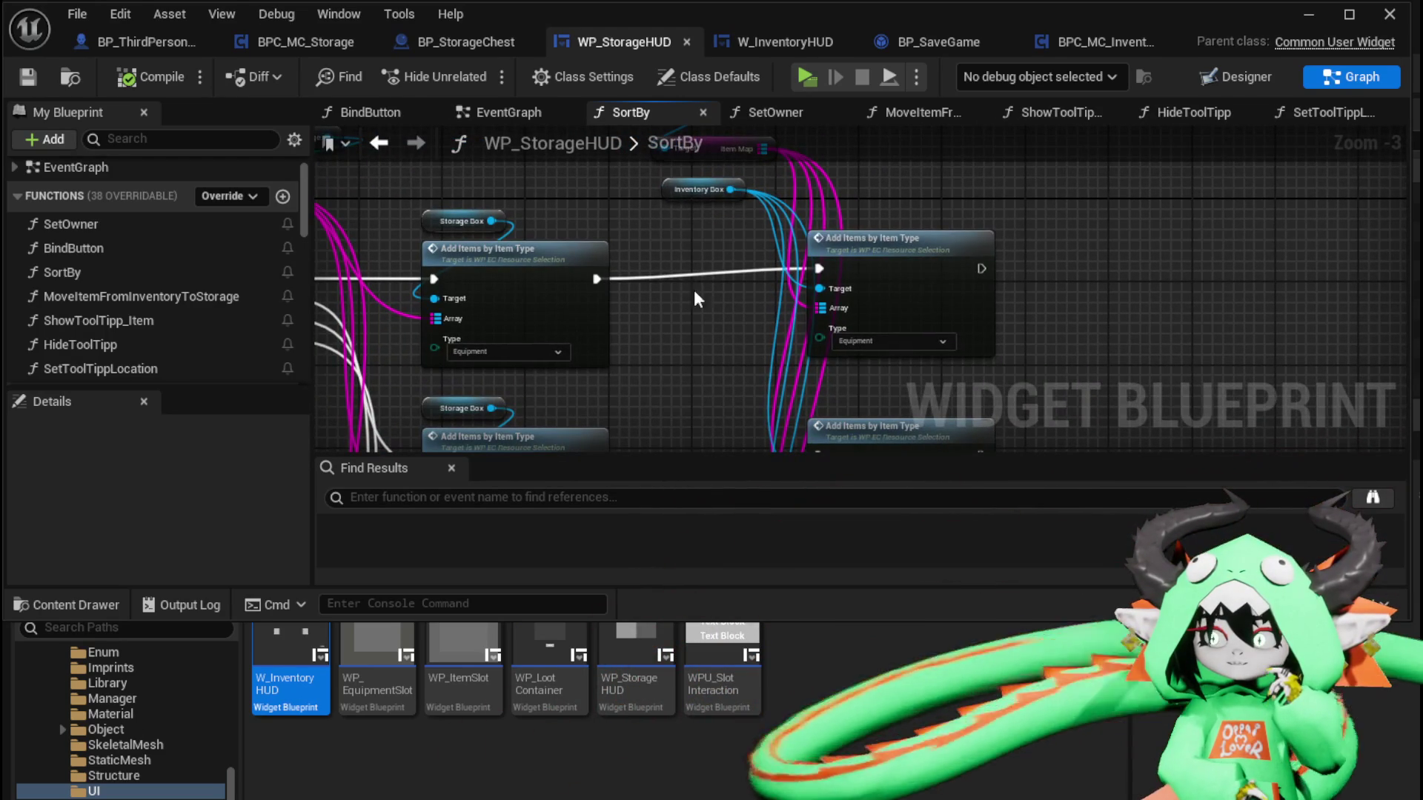
{"action": "left_click_drag", "start_coordinate": [682, 299], "coordinate": [836, 204]}
{"action": "mouse_move", "coordinate": [905, 263]}
{"action": "left_mouse_down"}
{"action": "mouse_move", "coordinate": [717, 256]}
{"action": "mouse_move", "coordinate": [744, 274]}
{"action": "left_mouse_up"}
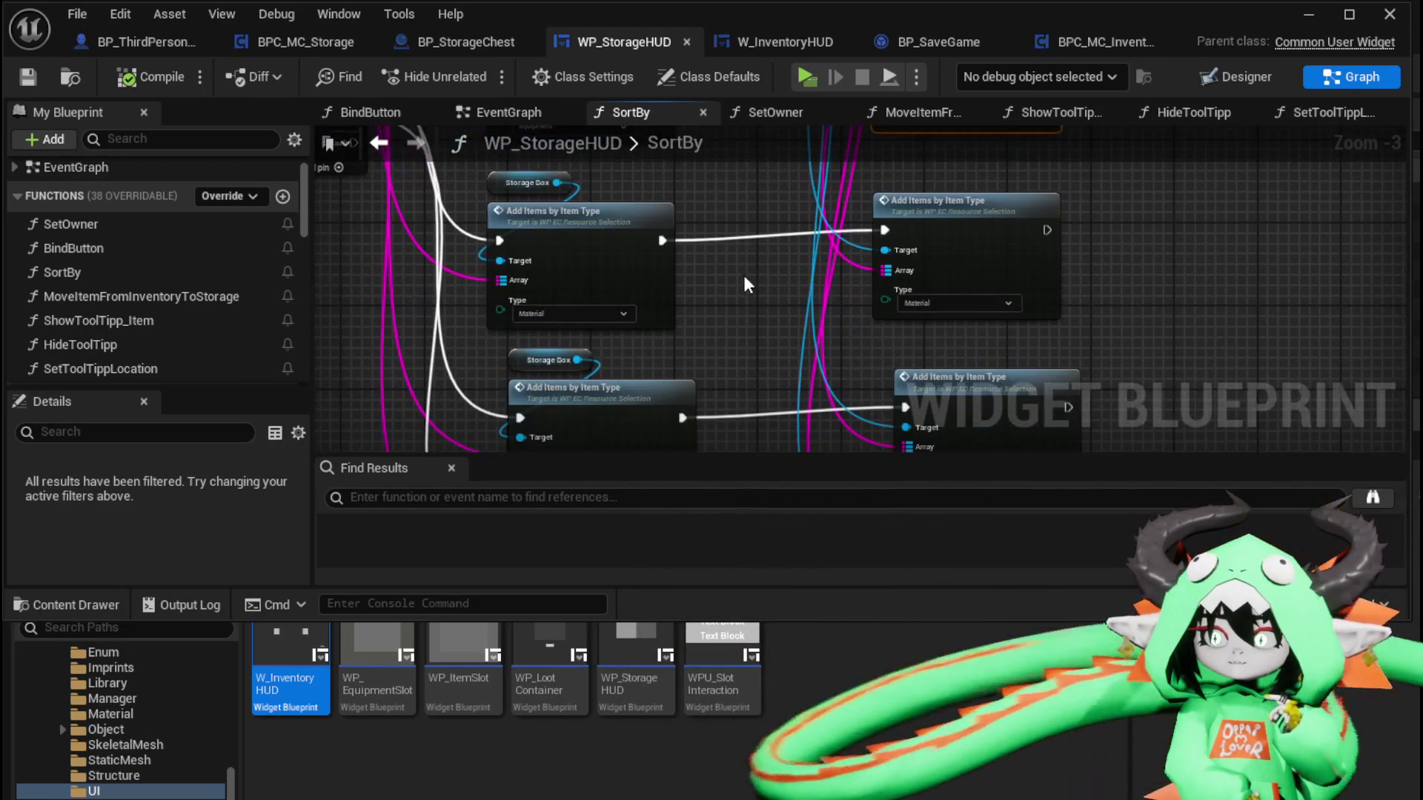
{"action": "left_click_drag", "start_coordinate": [937, 232], "coordinate": [938, 243]}
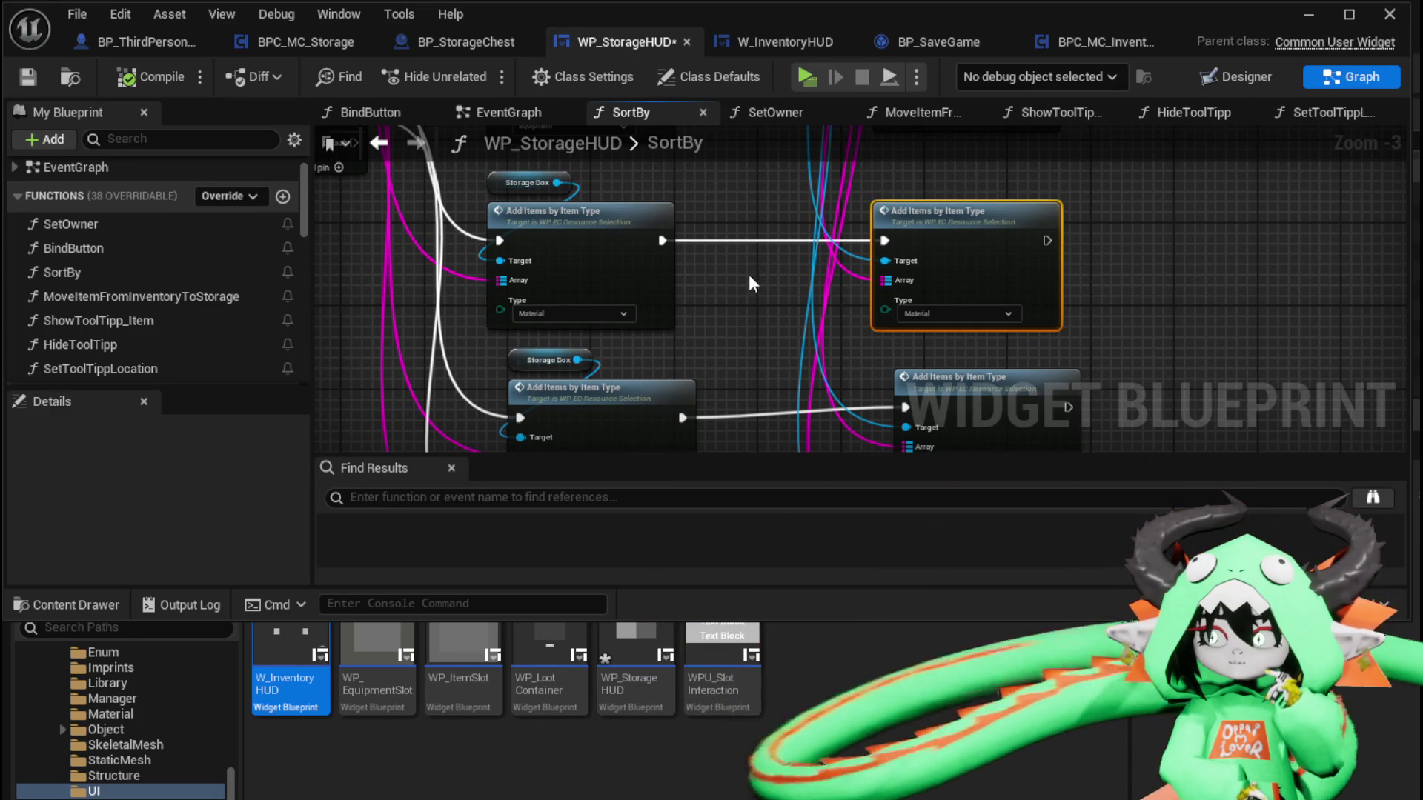
{"action": "left_click", "coordinate": [737, 285]}
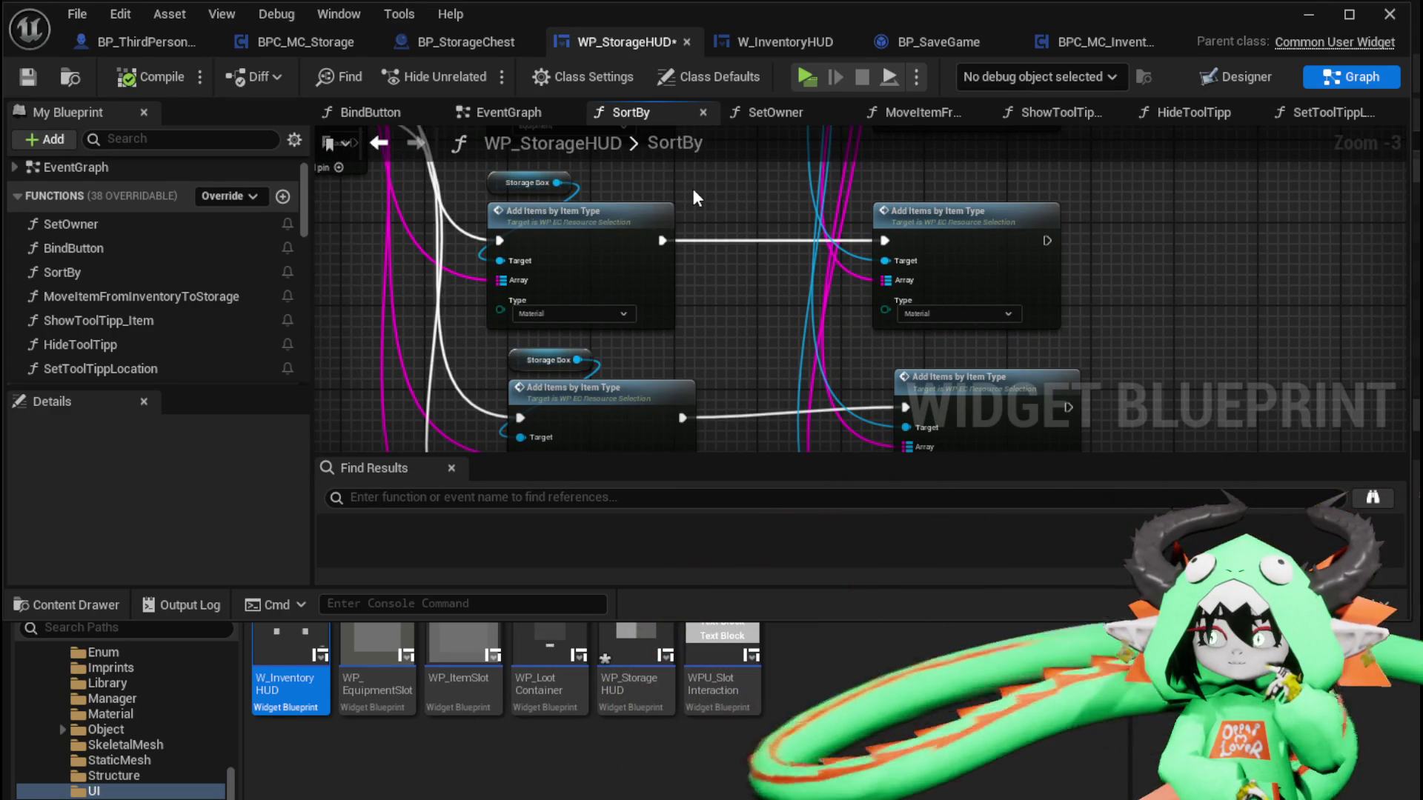
{"action": "mouse_move", "coordinate": [692, 188]}
{"action": "left_mouse_down"}
{"action": "mouse_move", "coordinate": [807, 247]}
{"action": "mouse_move", "coordinate": [790, 454]}
{"action": "mouse_move", "coordinate": [804, 278]}
{"action": "mouse_move", "coordinate": [745, 303]}
{"action": "left_mouse_up"}
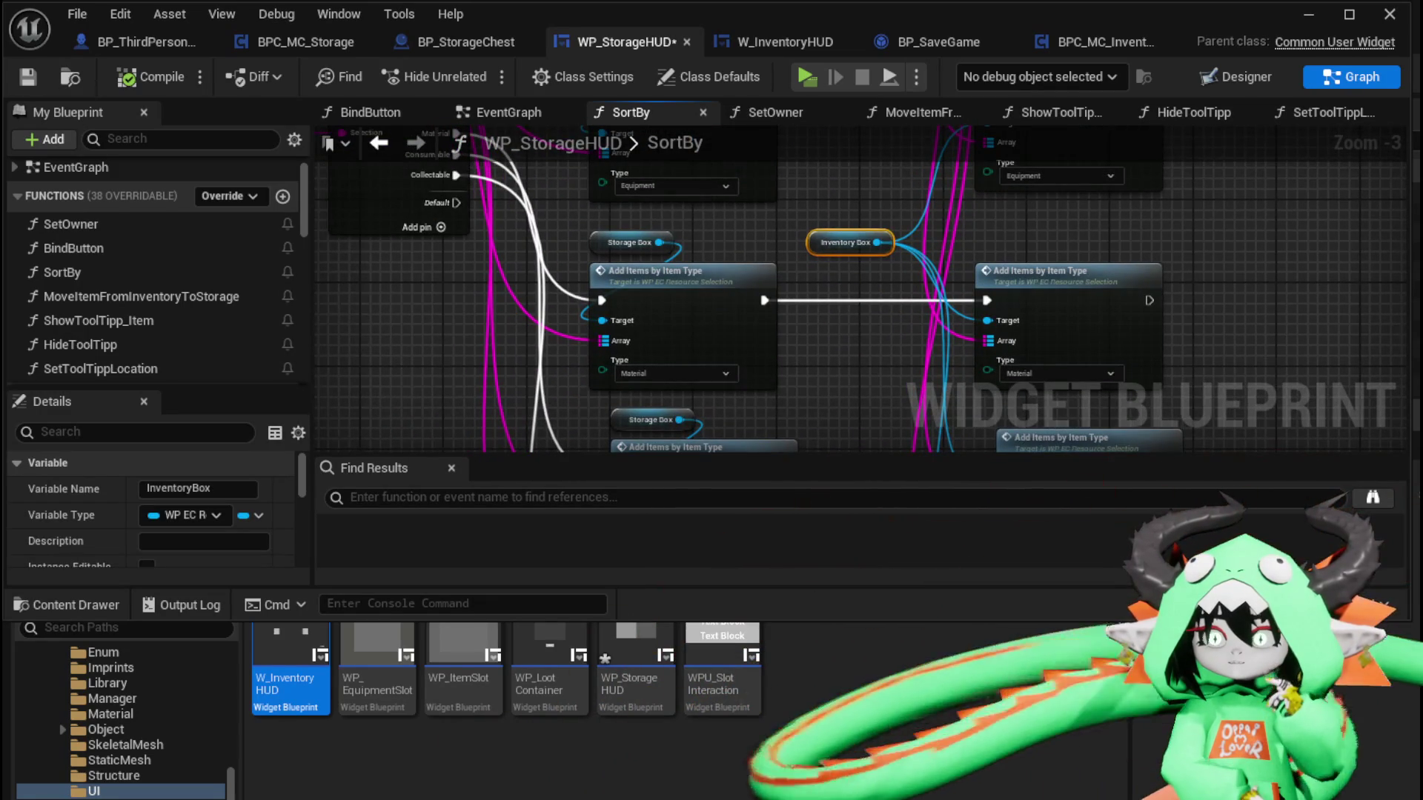
{"action": "left_click", "coordinate": [728, 247]}
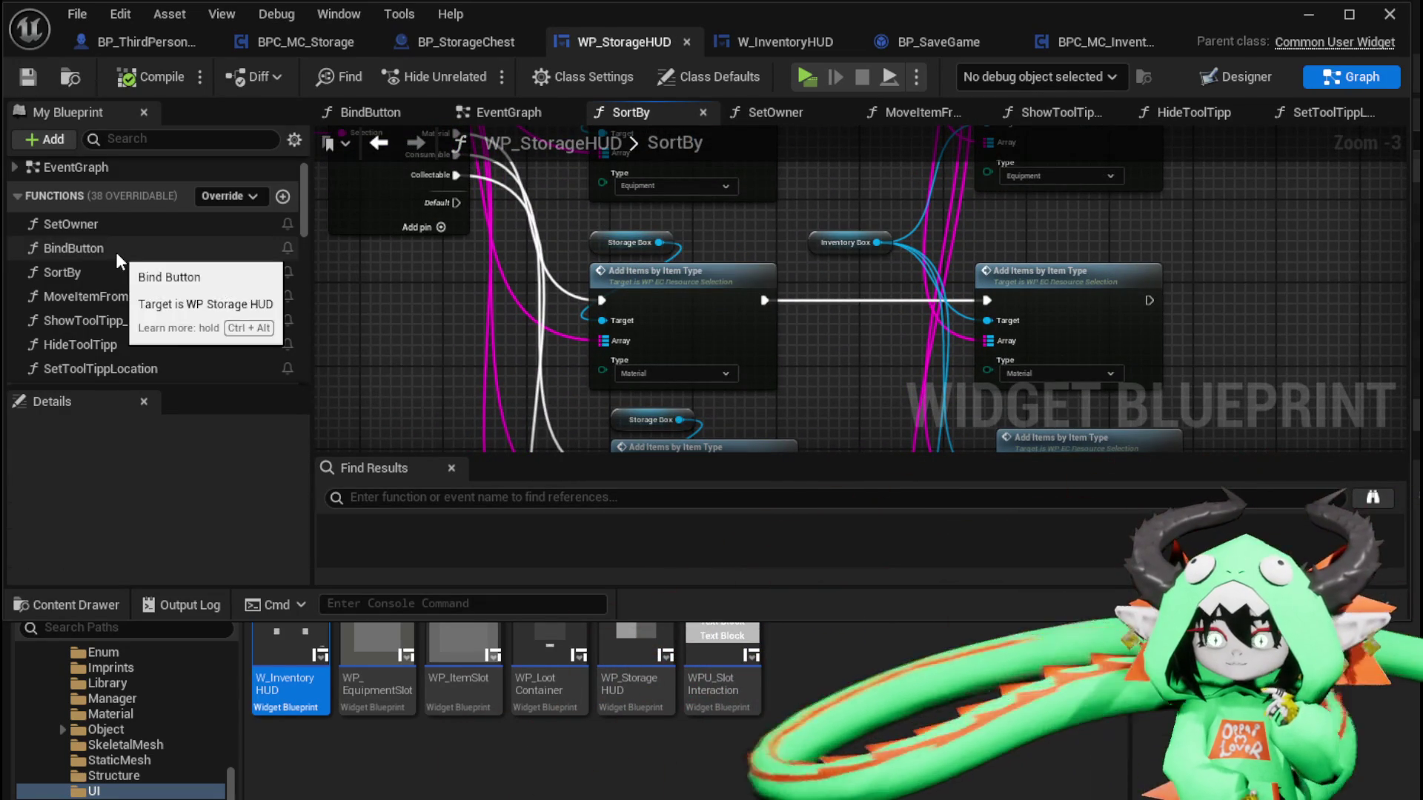
Review BindButton's button setup, then search 'Bind on Ho' from SortBy's Storage Box without adding a node
{"action": "double_click", "coordinate": [116, 250]}
{"action": "mouse_move", "coordinate": [1011, 291]}
{"action": "left_mouse_down"}
{"action": "mouse_move", "coordinate": [1023, 370]}
{"action": "mouse_move", "coordinate": [1290, 356]}
{"action": "mouse_move", "coordinate": [1075, 326]}
{"action": "mouse_move", "coordinate": [1112, 338]}
{"action": "mouse_move", "coordinate": [935, 280]}
{"action": "left_mouse_up"}
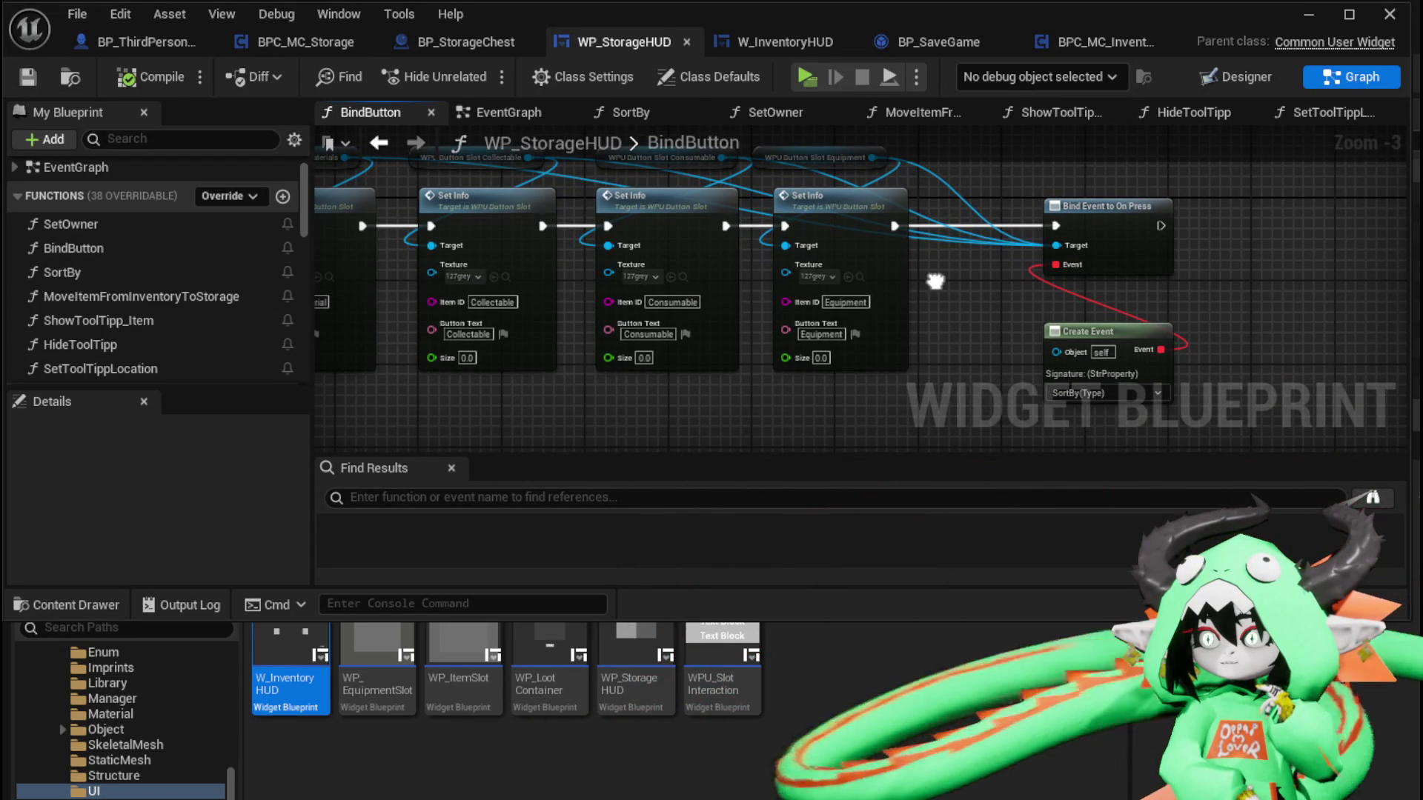
{"action": "double_click", "coordinate": [126, 273]}
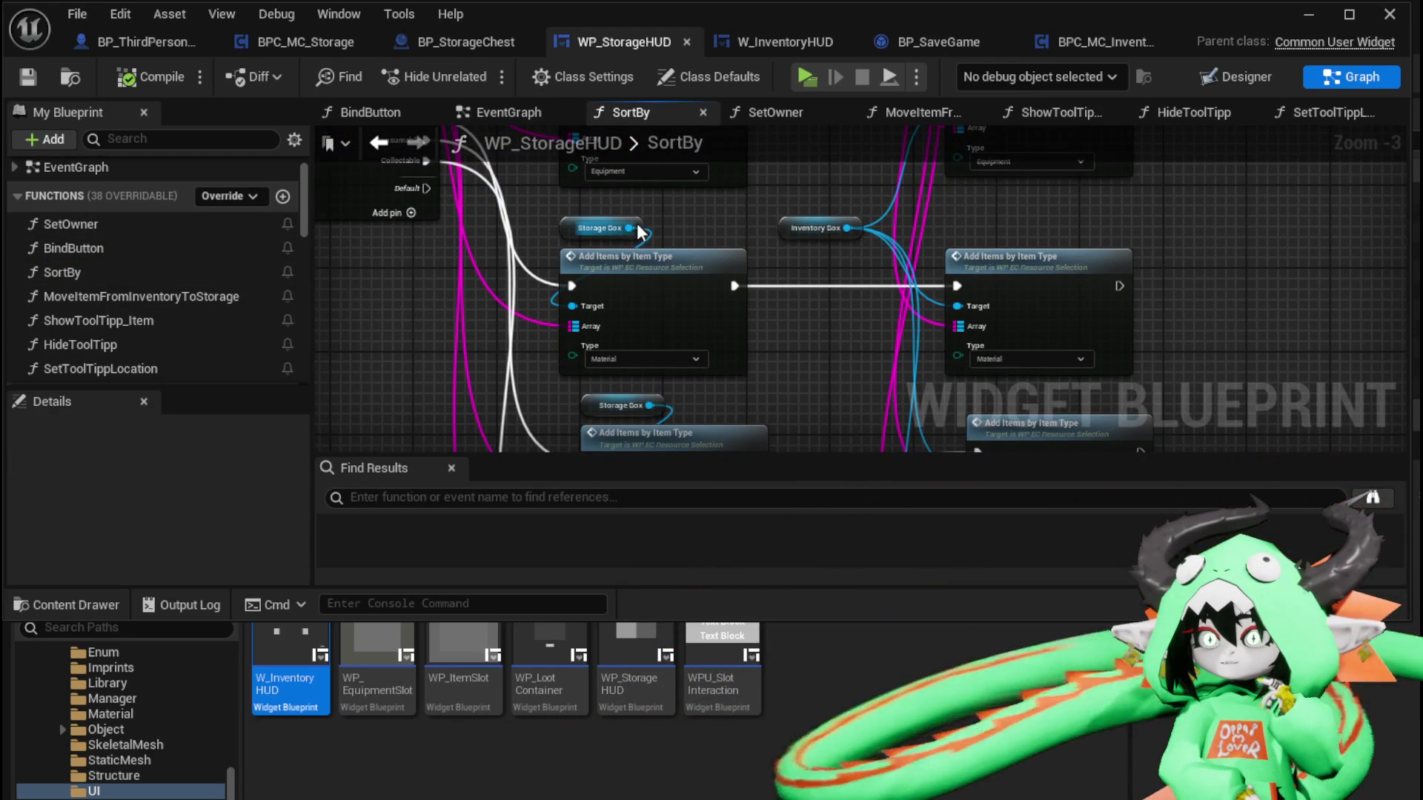
{"action": "left_click_drag", "start_coordinate": [624, 225], "coordinate": [723, 197]}
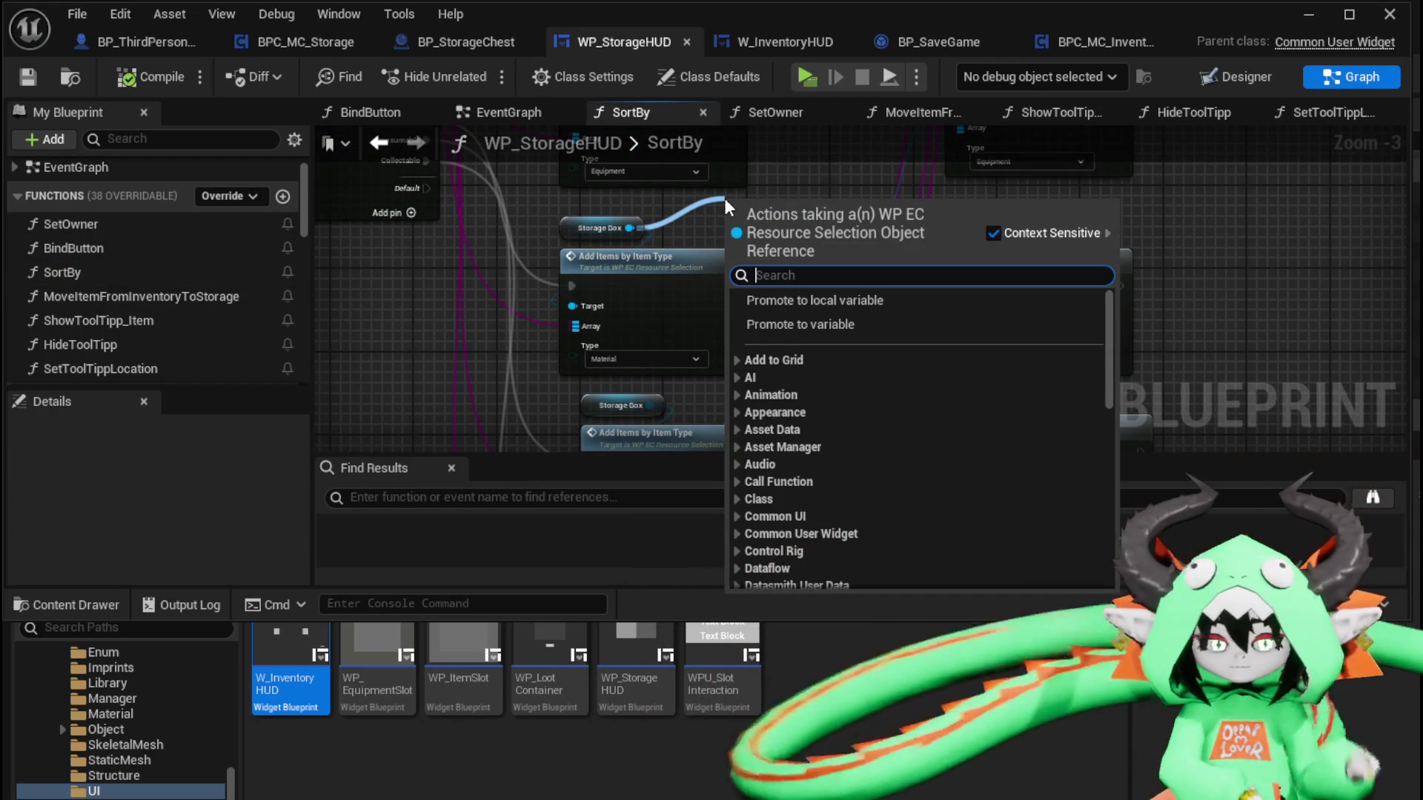
{"action": "type", "text": "Bind"}
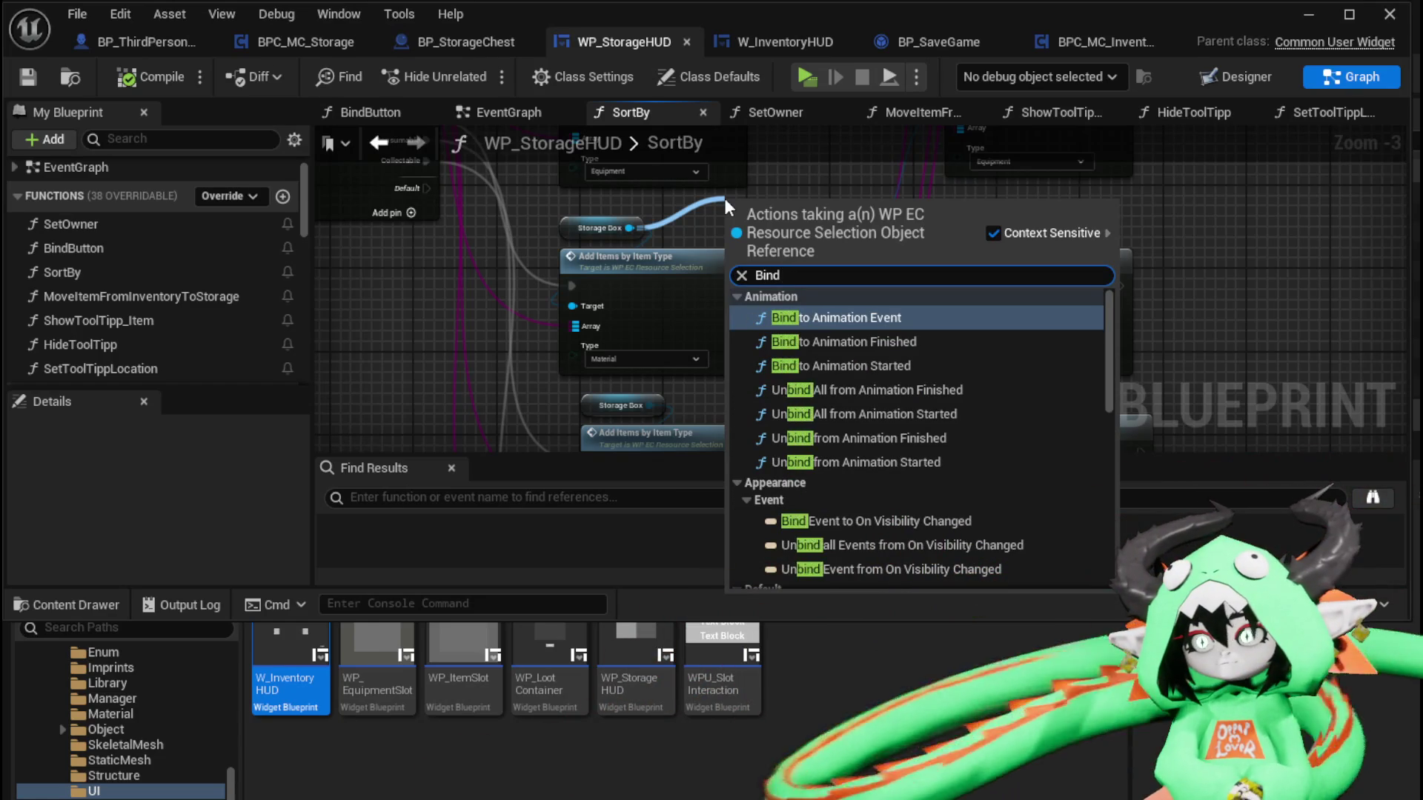
{"action": "type", "text": " on Ho"}
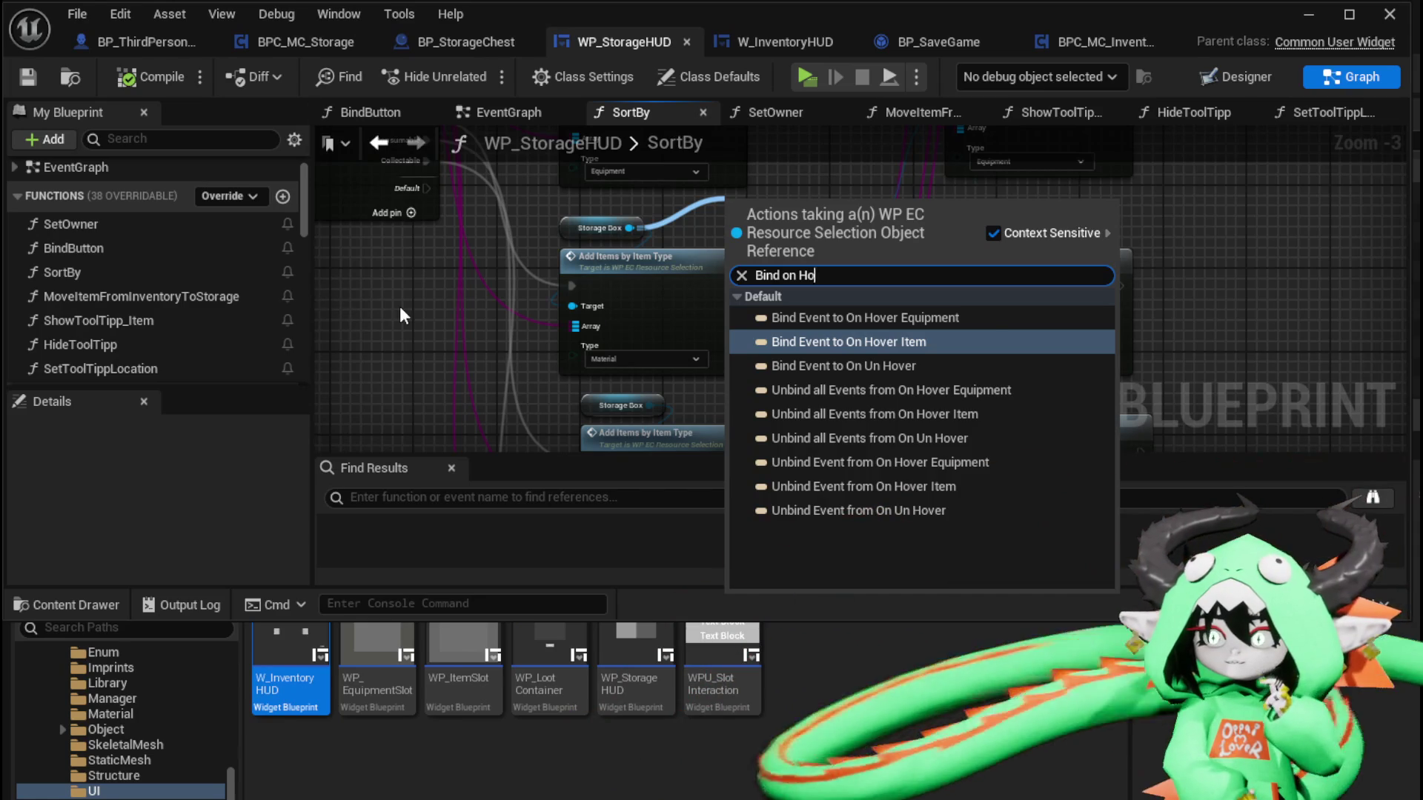
{"action": "left_click_drag", "start_coordinate": [399, 306], "coordinate": [478, 308]}
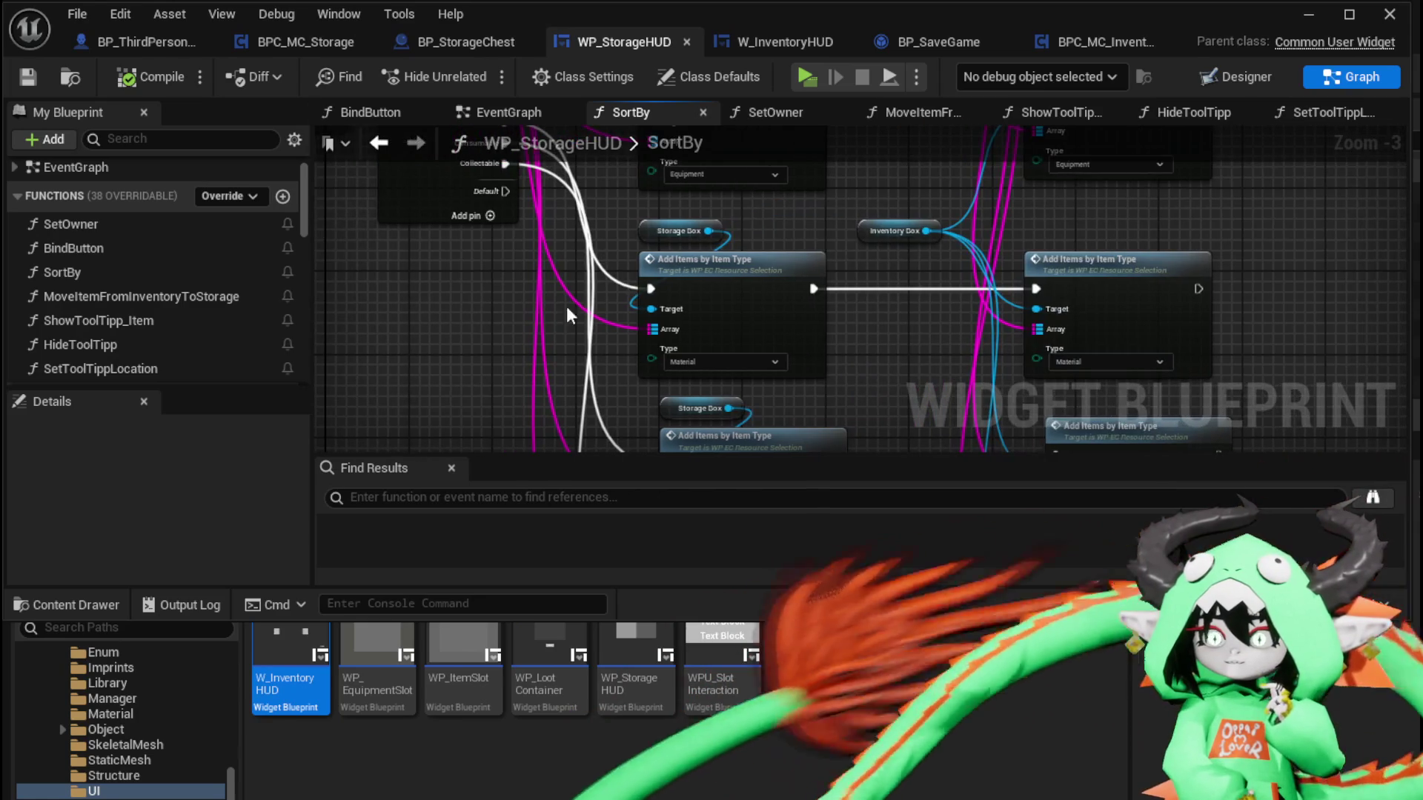
Open SetOwner and inspect its Storage Box setter and Add Child nodes
{"action": "double_click", "coordinate": [147, 230]}
{"action": "mouse_move", "coordinate": [708, 217]}
{"action": "left_mouse_down"}
{"action": "mouse_move", "coordinate": [720, 309]}
{"action": "mouse_move", "coordinate": [733, 248]}
{"action": "mouse_move", "coordinate": [454, 210]}
{"action": "mouse_move", "coordinate": [476, 184]}
{"action": "mouse_move", "coordinate": [815, 230]}
{"action": "left_mouse_up"}
{"action": "mouse_move", "coordinate": [777, 345]}
{"action": "left_mouse_down"}
{"action": "mouse_move", "coordinate": [496, 352]}
{"action": "mouse_move", "coordinate": [504, 418]}
{"action": "left_mouse_up"}
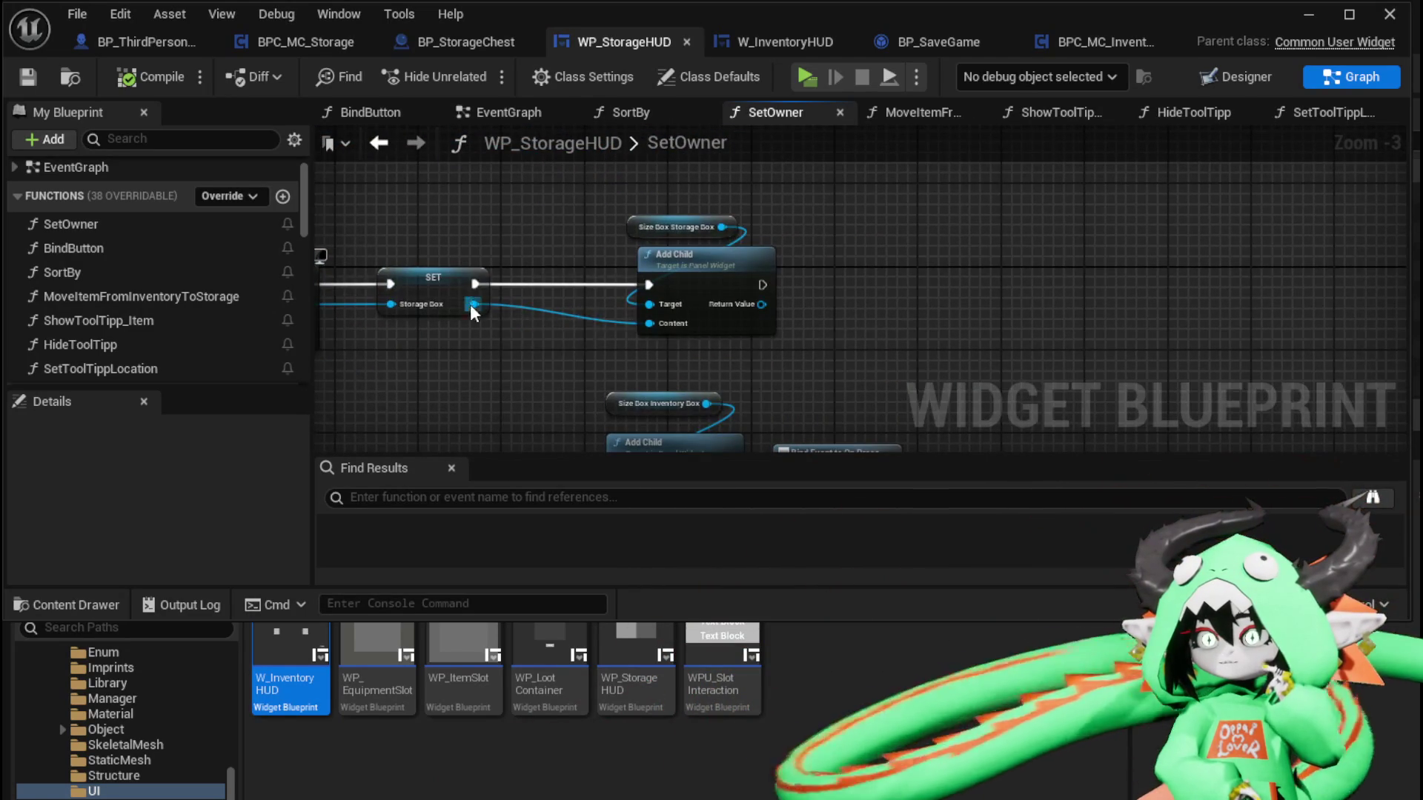
Add Bind Event to On Hover Item and On Hover Equipment nodes off the Storage Box reference
{"action": "left_click_drag", "start_coordinate": [472, 303], "coordinate": [861, 341]}
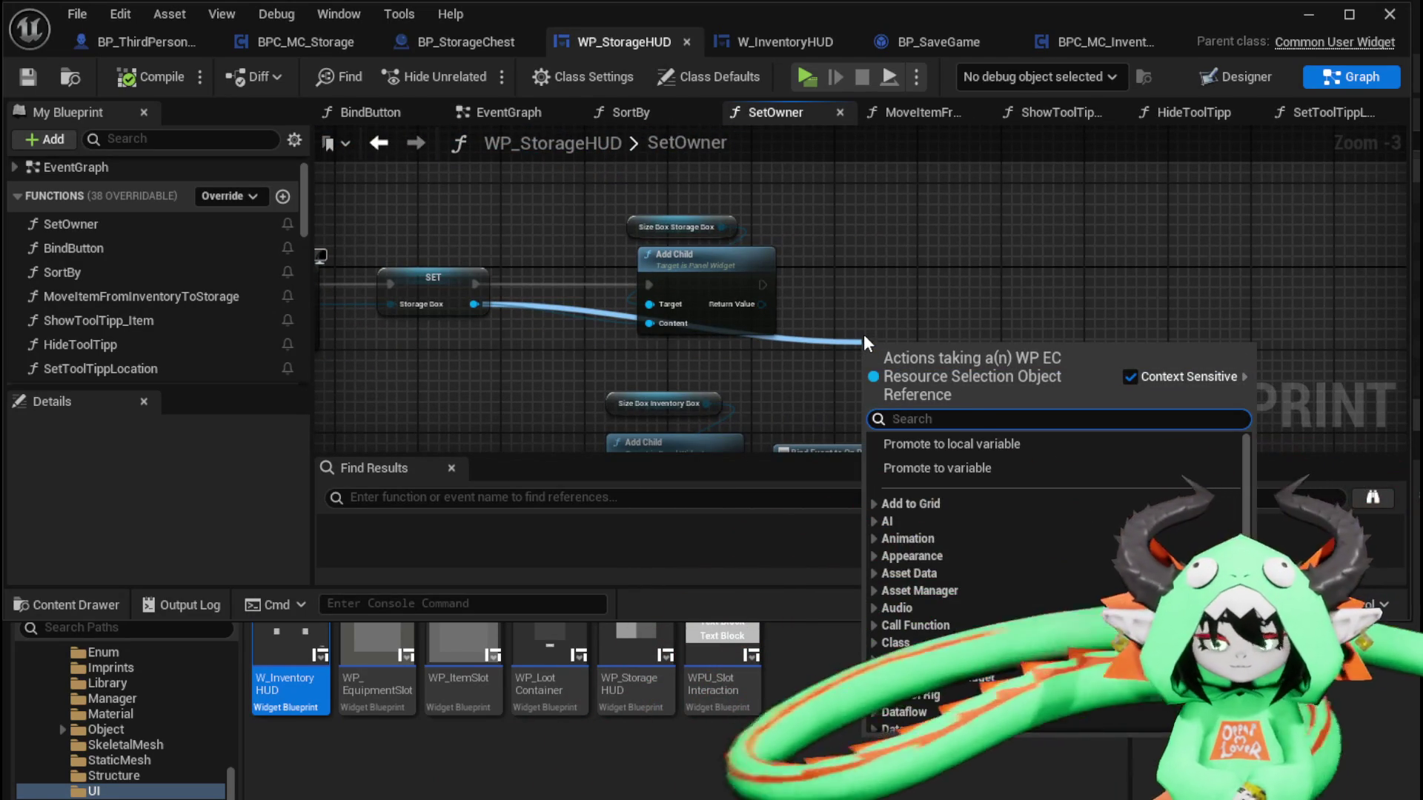
{"action": "type", "text": "Bind on H"}
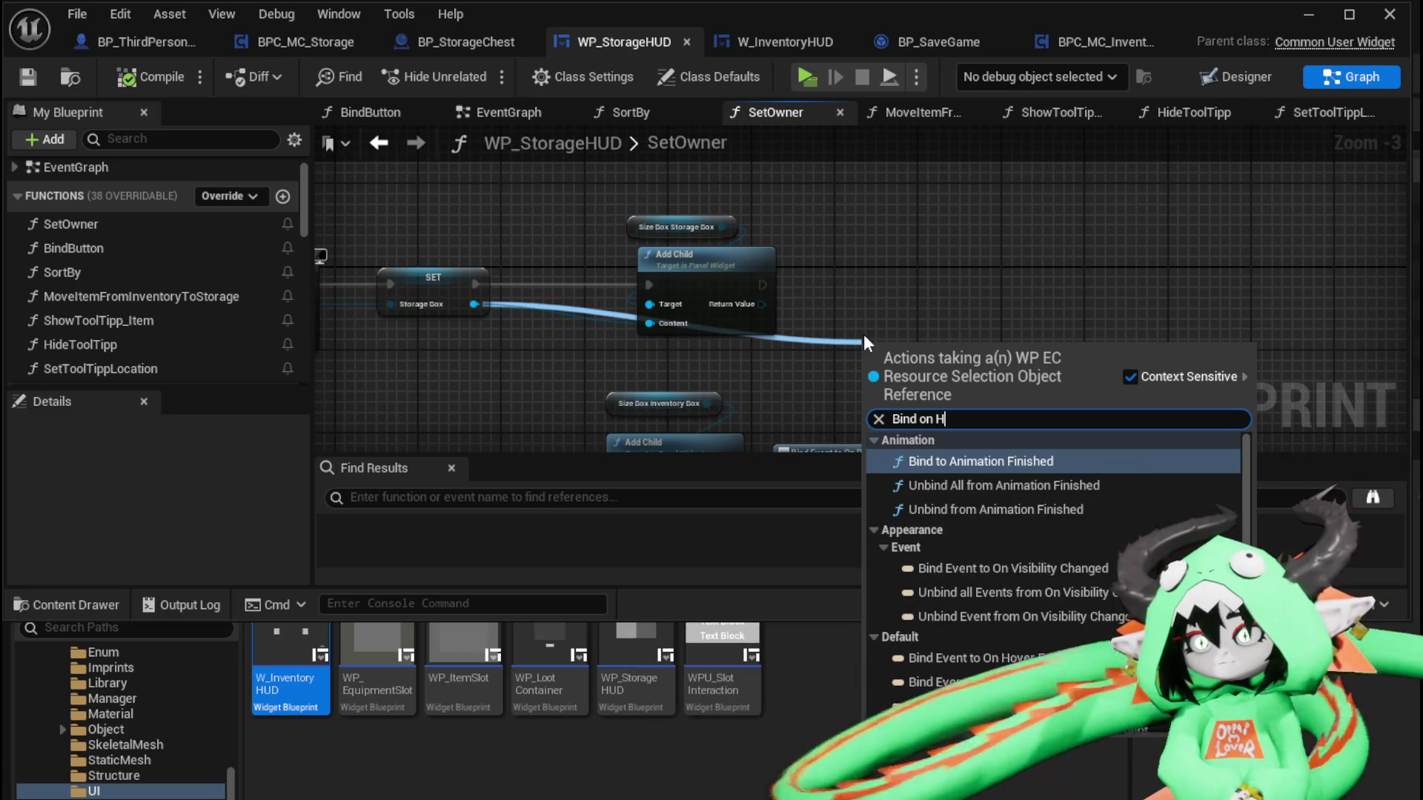
{"action": "type", "text": "over"}
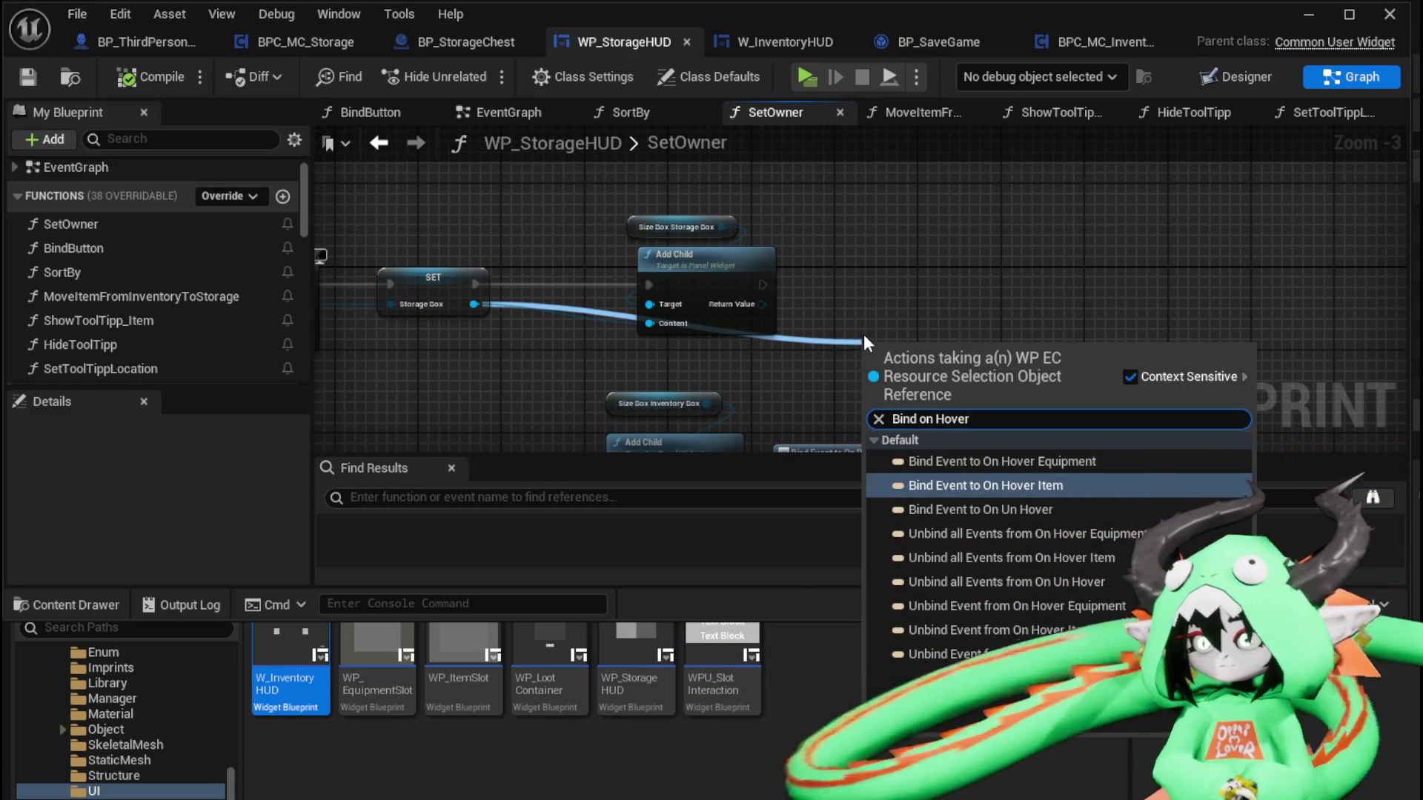
{"action": "left_click", "coordinate": [1003, 486]}
{"action": "left_click_drag", "start_coordinate": [875, 348], "coordinate": [900, 244]}
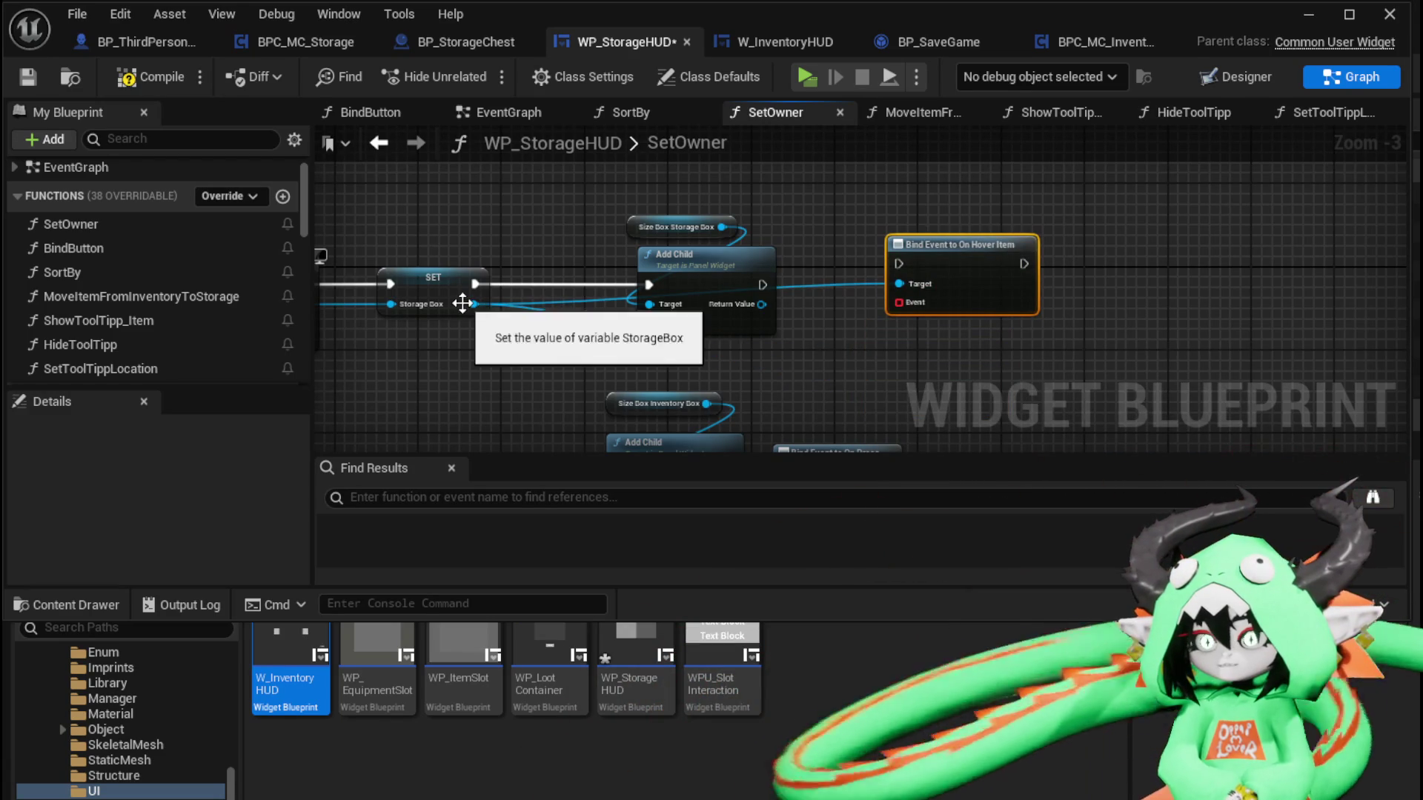
{"action": "left_click_drag", "start_coordinate": [467, 304], "coordinate": [900, 333]}
{"action": "type", "text": "Bin"}
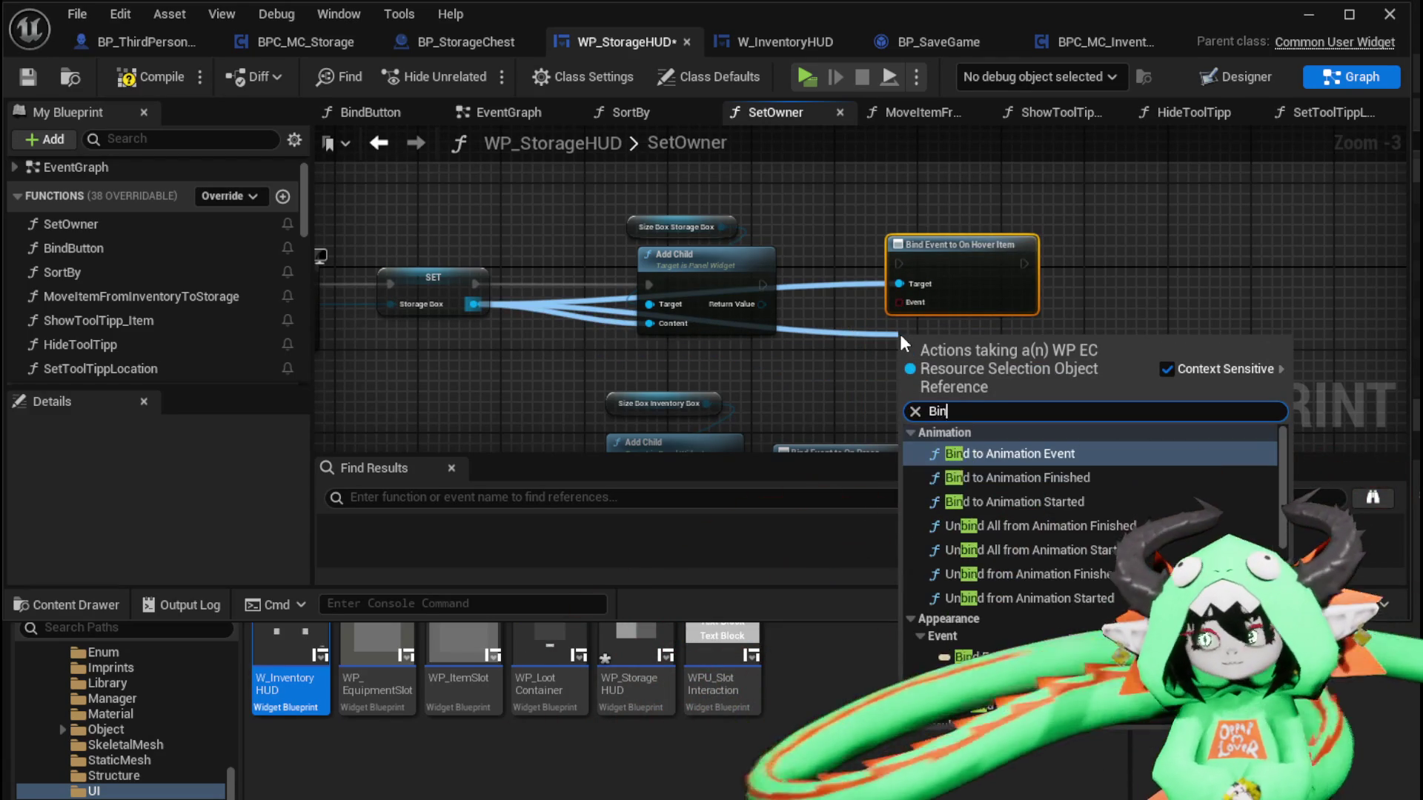
{"action": "type", "text": "d on Hover"}
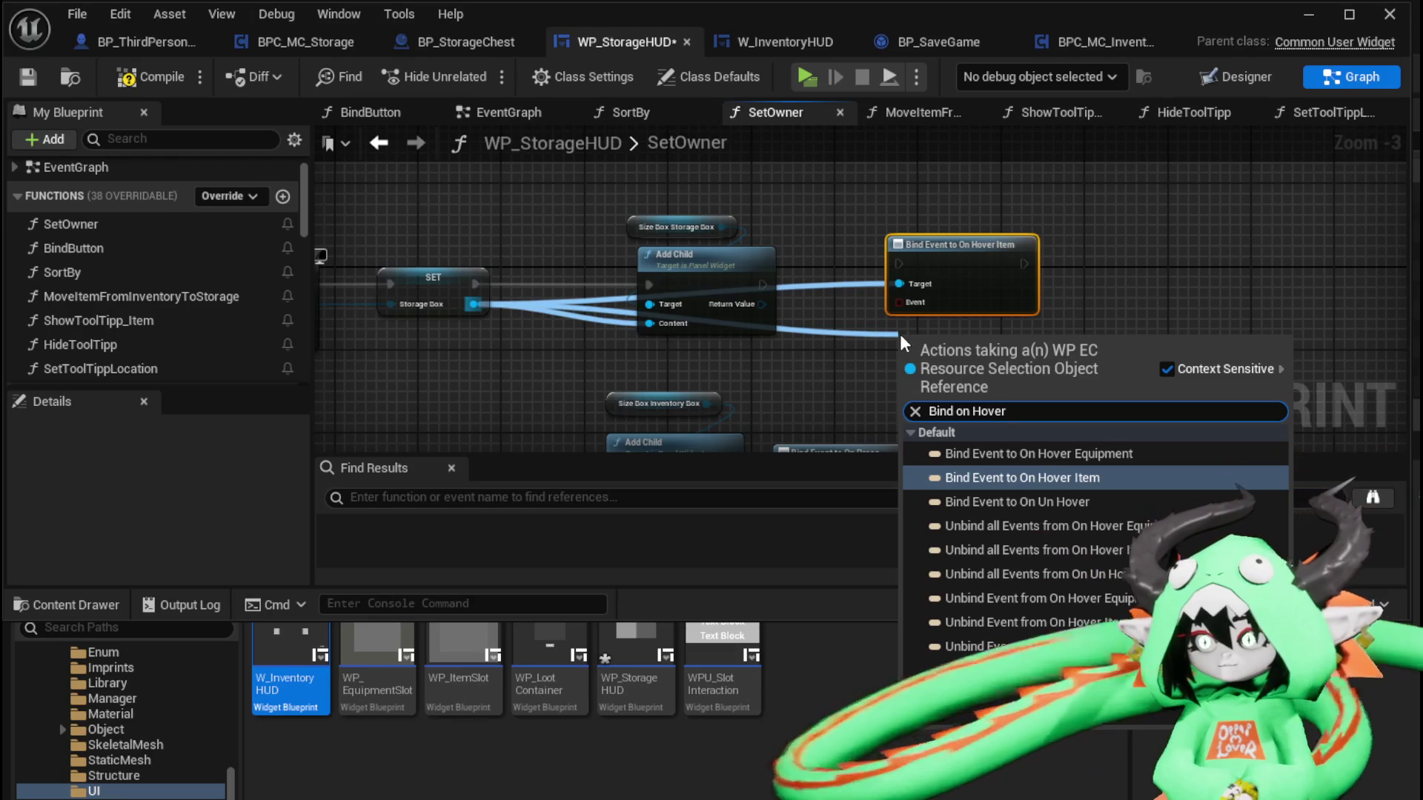
{"action": "left_click", "coordinate": [1000, 454]}
{"action": "left_click_drag", "start_coordinate": [979, 355], "coordinate": [1176, 264]}
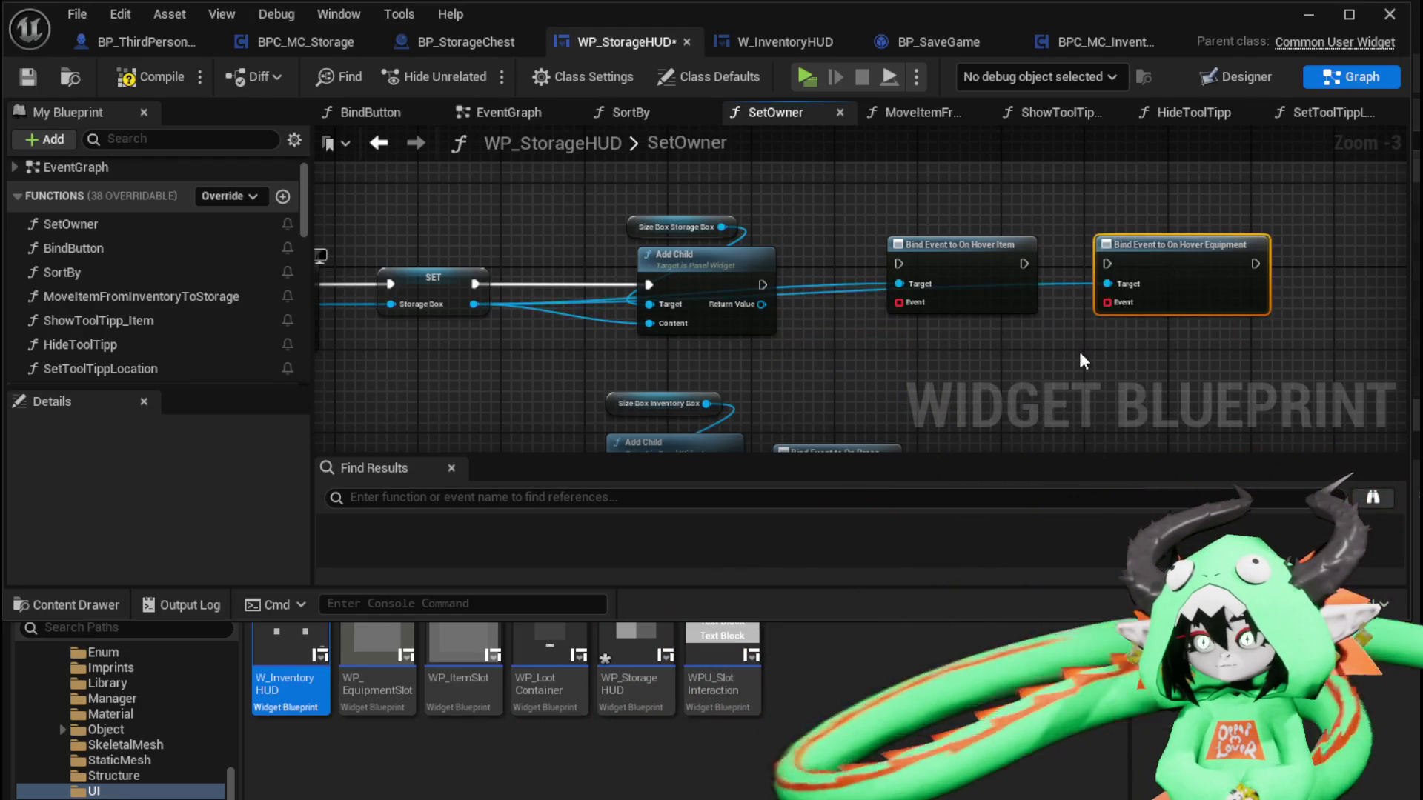
Add On Hover Item and On Hover Equipment bindings for the inventory box, chained after the On Press binding
{"action": "left_click_drag", "start_coordinate": [440, 307], "coordinate": [942, 308]}
{"action": "type", "text": "B"}
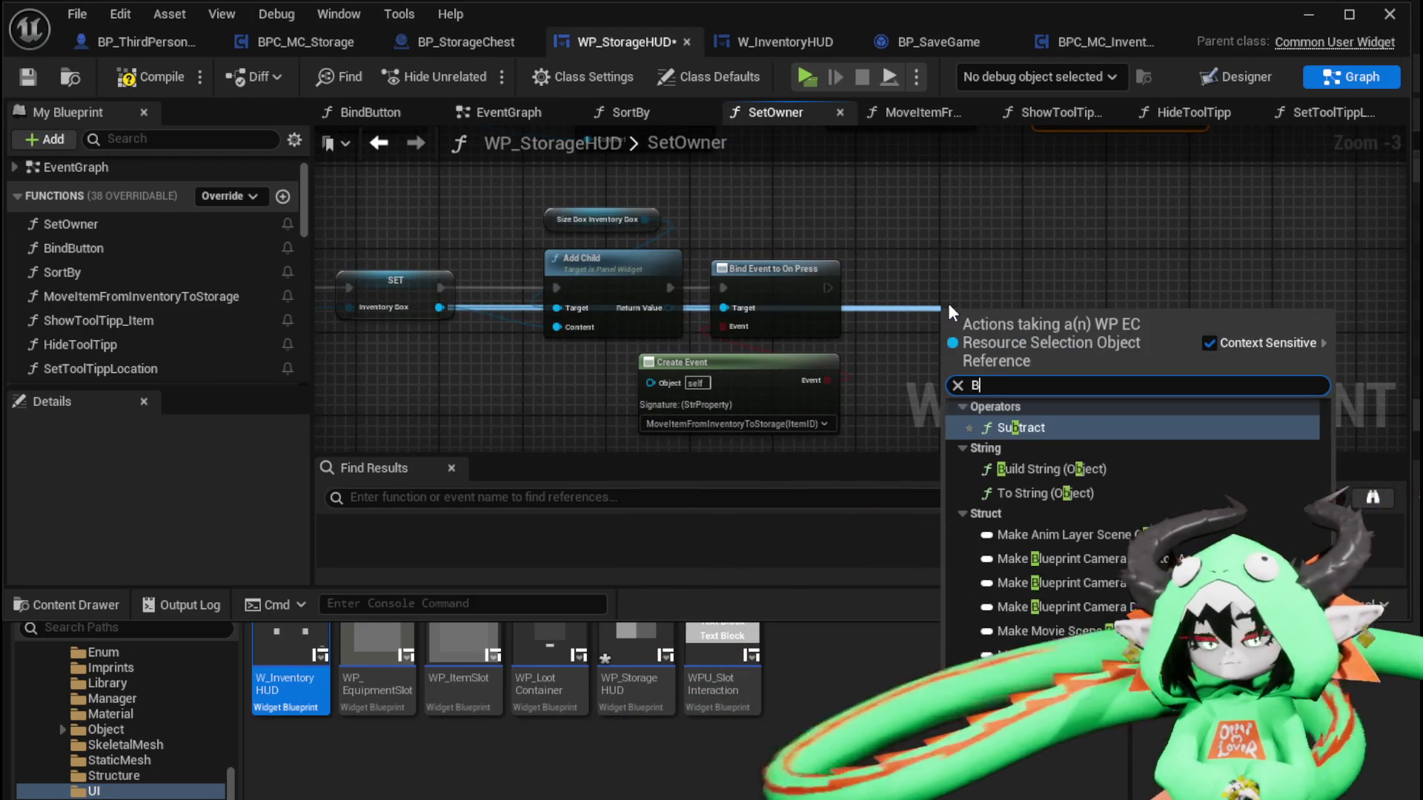
{"action": "type", "text": "ind on h"}
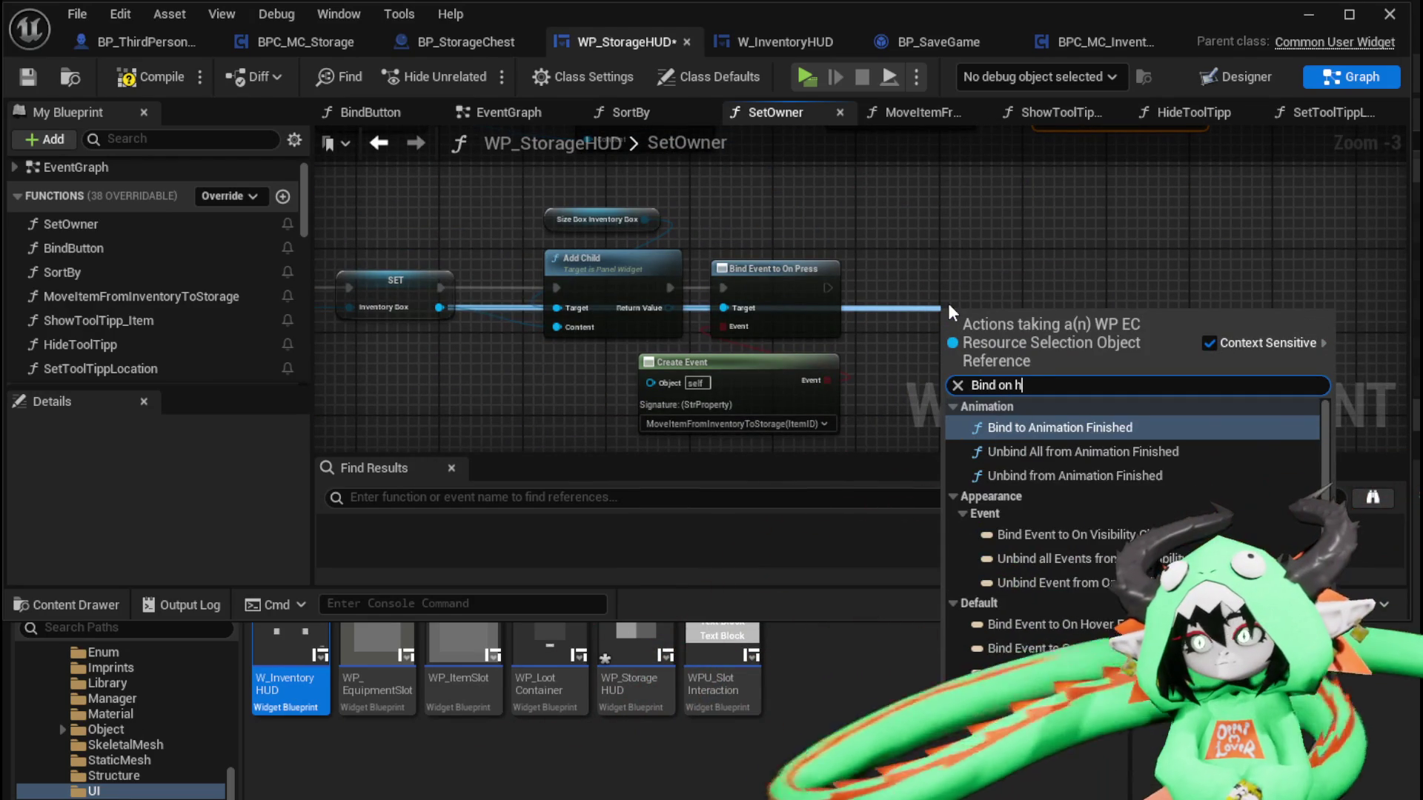
{"action": "type", "text": "over"}
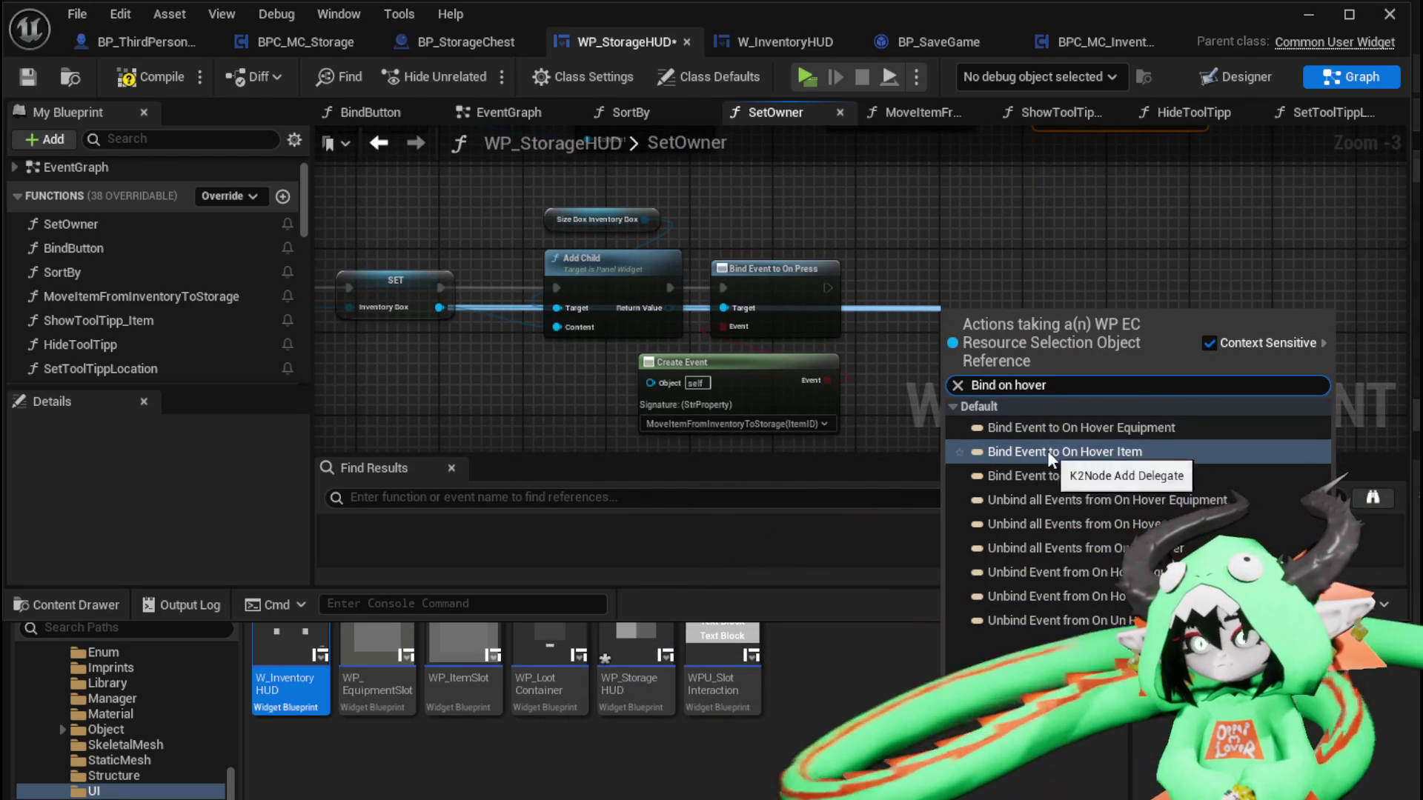
{"action": "left_click", "coordinate": [1048, 450]}
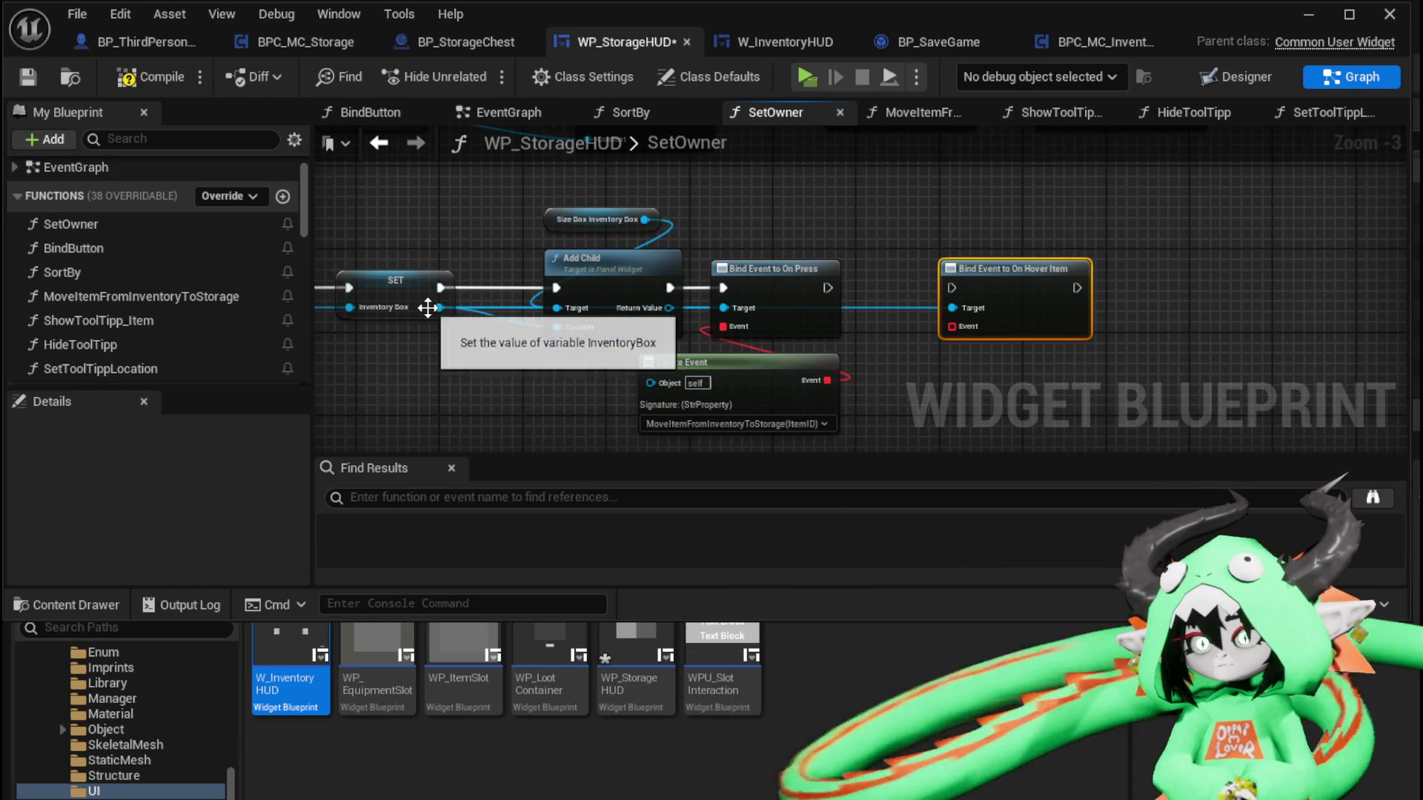
{"action": "left_click_drag", "start_coordinate": [439, 308], "coordinate": [910, 234]}
{"action": "type", "text": "Bi"}
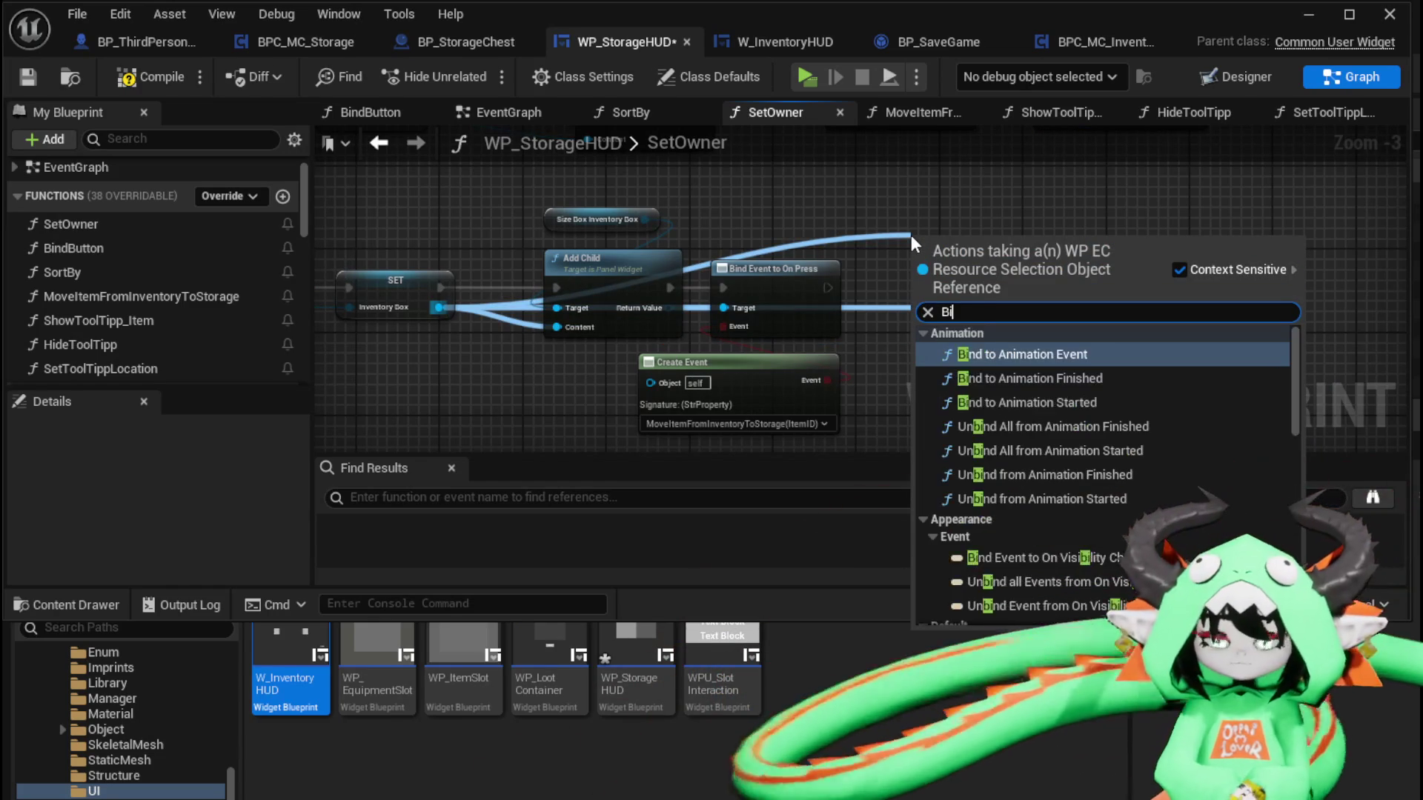
{"action": "type", "text": "nd on Hover"}
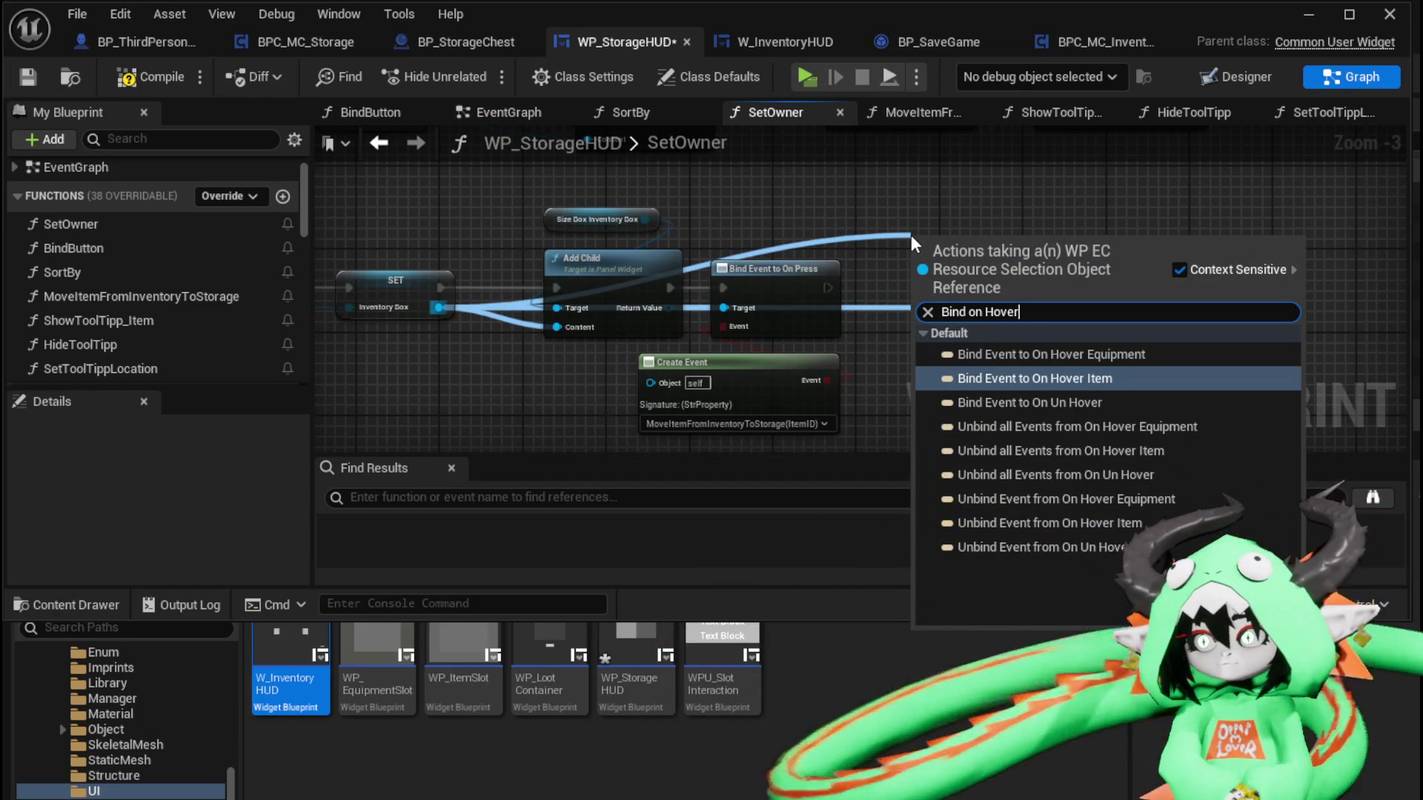
{"action": "left_click", "coordinate": [1016, 350]}
{"action": "mouse_move", "coordinate": [948, 266]}
{"action": "left_mouse_down"}
{"action": "mouse_move", "coordinate": [1220, 266]}
{"action": "mouse_move", "coordinate": [1096, 283]}
{"action": "mouse_move", "coordinate": [1118, 288]}
{"action": "left_mouse_up"}
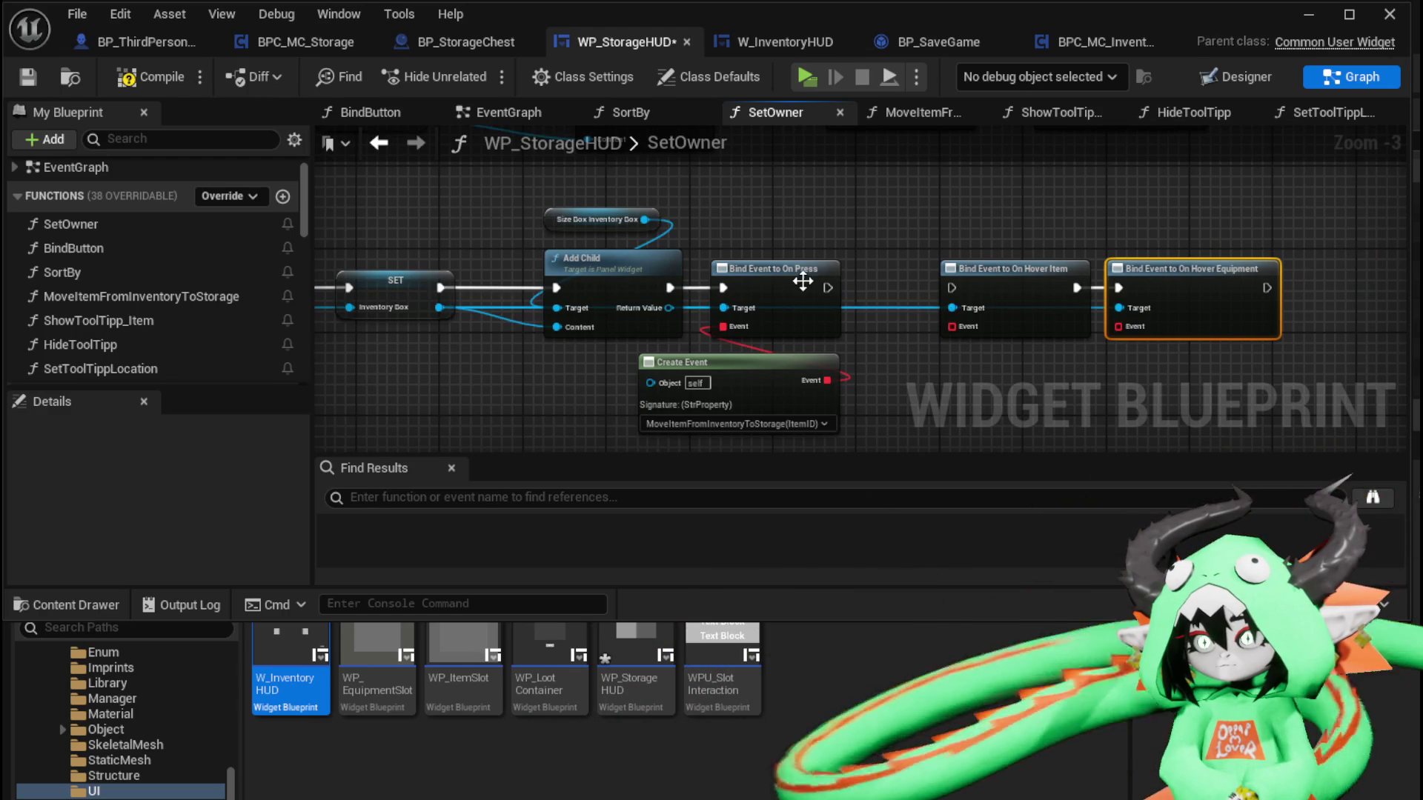
{"action": "left_click_drag", "start_coordinate": [828, 287], "coordinate": [952, 288]}
Give the inventory box's hover binding a Create Event calling ShowToolTipp_Item
{"action": "left_click_drag", "start_coordinate": [794, 268], "coordinate": [799, 306]}
{"action": "type", "text": "create"}
{"action": "left_click", "coordinate": [878, 403]}
{"action": "left_click", "coordinate": [826, 375]}
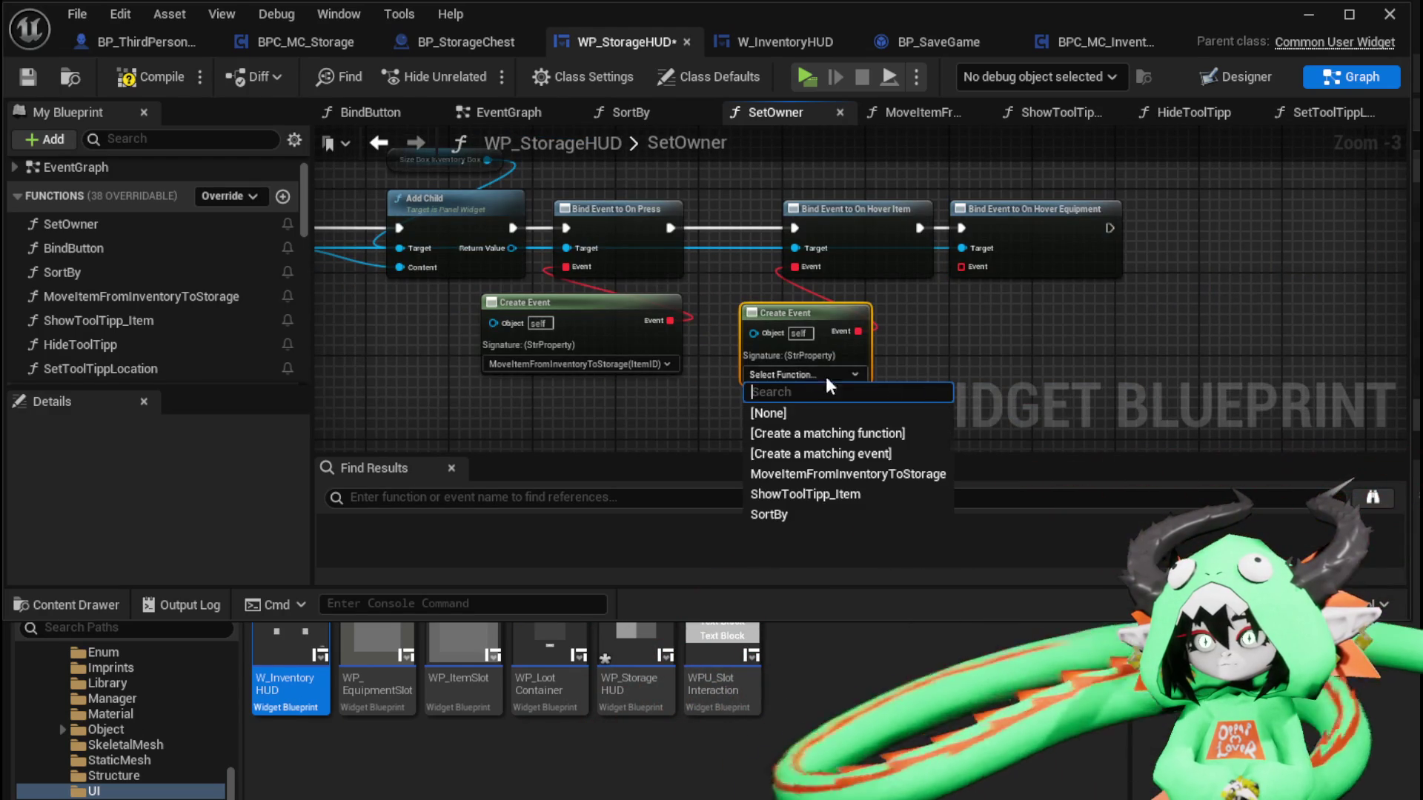
{"action": "left_click", "coordinate": [857, 494]}
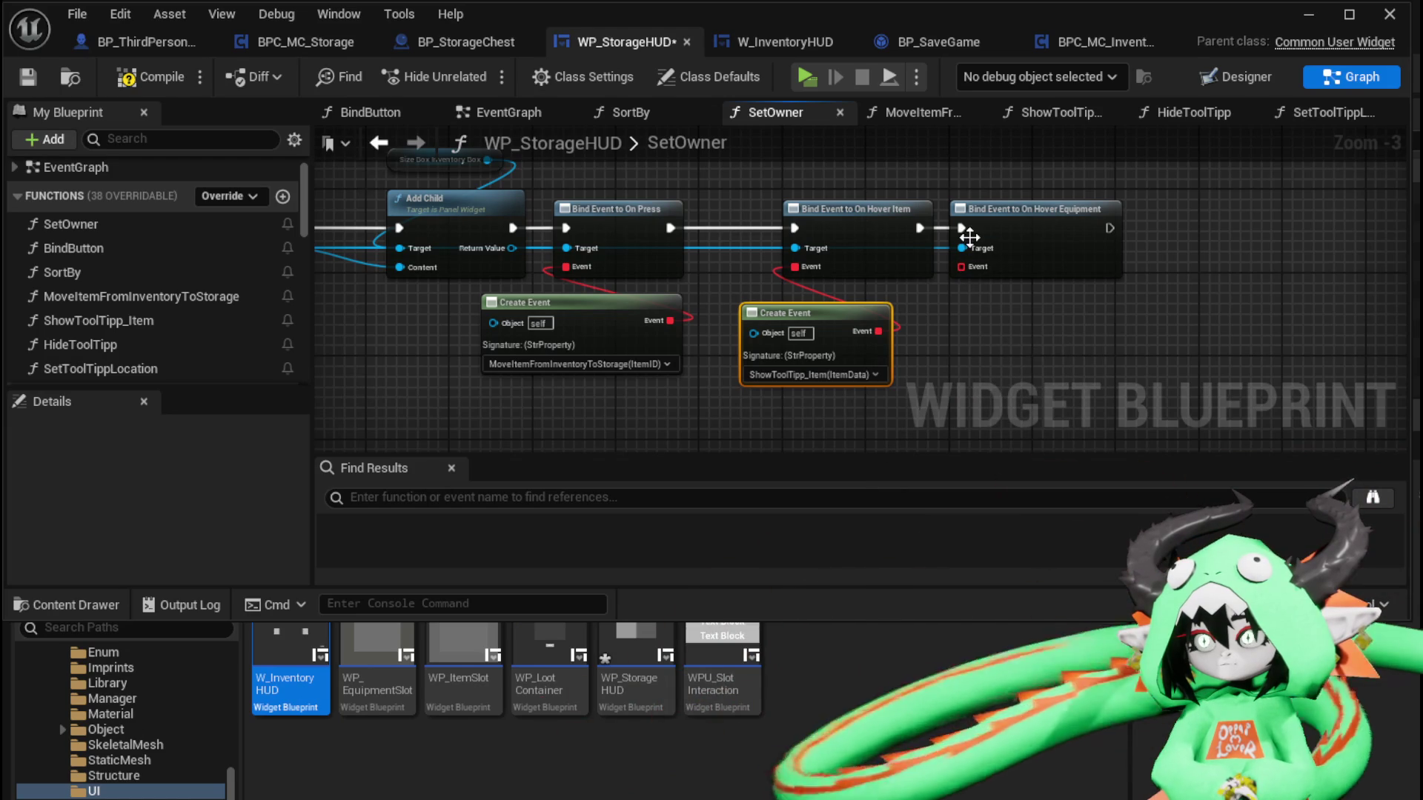
{"action": "mouse_move", "coordinate": [970, 237]}
{"action": "left_mouse_down"}
{"action": "mouse_move", "coordinate": [1055, 321]}
{"action": "mouse_move", "coordinate": [864, 222]}
{"action": "mouse_move", "coordinate": [864, 143]}
{"action": "left_mouse_up"}
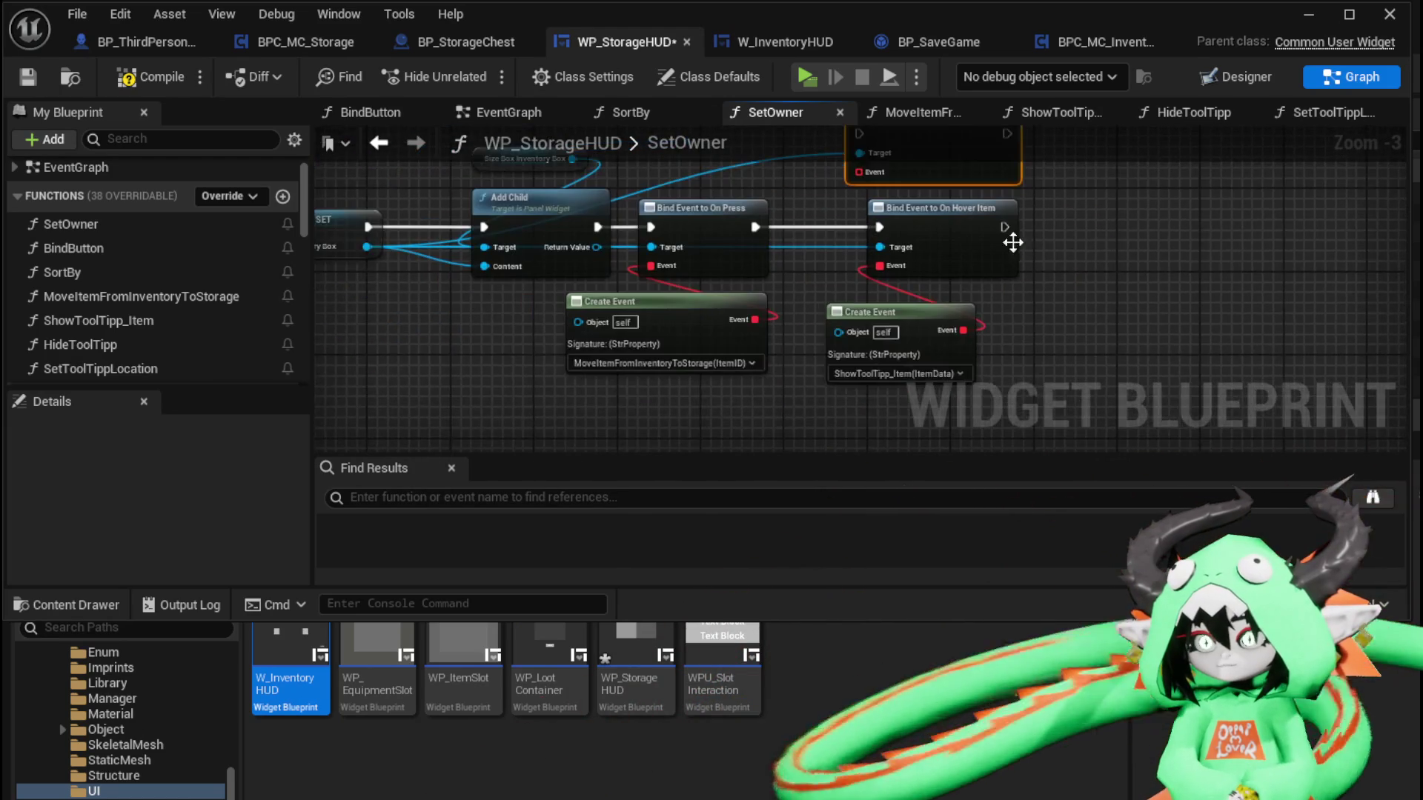
{"action": "left_click_drag", "start_coordinate": [521, 275], "coordinate": [658, 296]}
Bind the inventory box's On Un Hover to a Create Event calling HideToolTipp
{"action": "left_click_drag", "start_coordinate": [1169, 301], "coordinate": [1214, 299]}
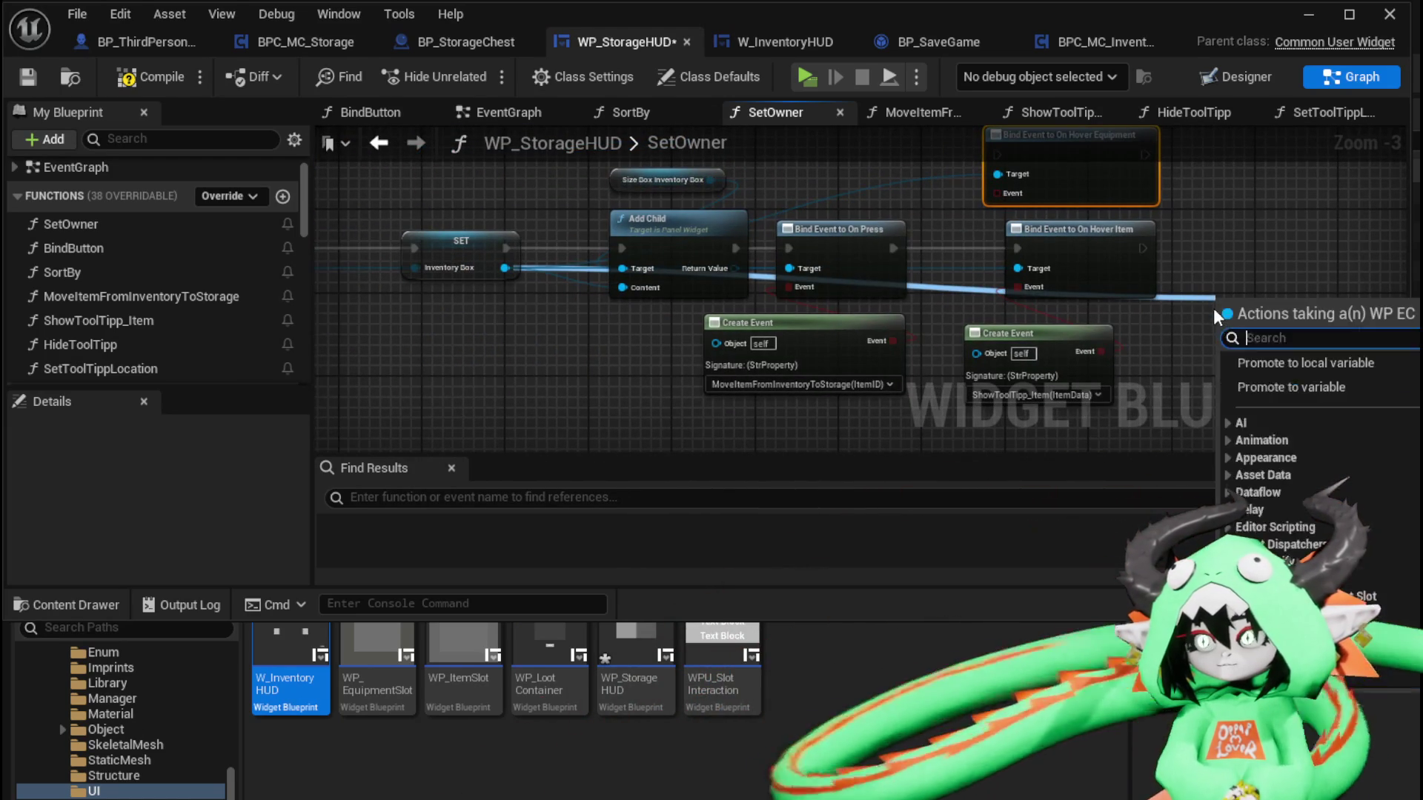
{"action": "type", "text": "Bind"}
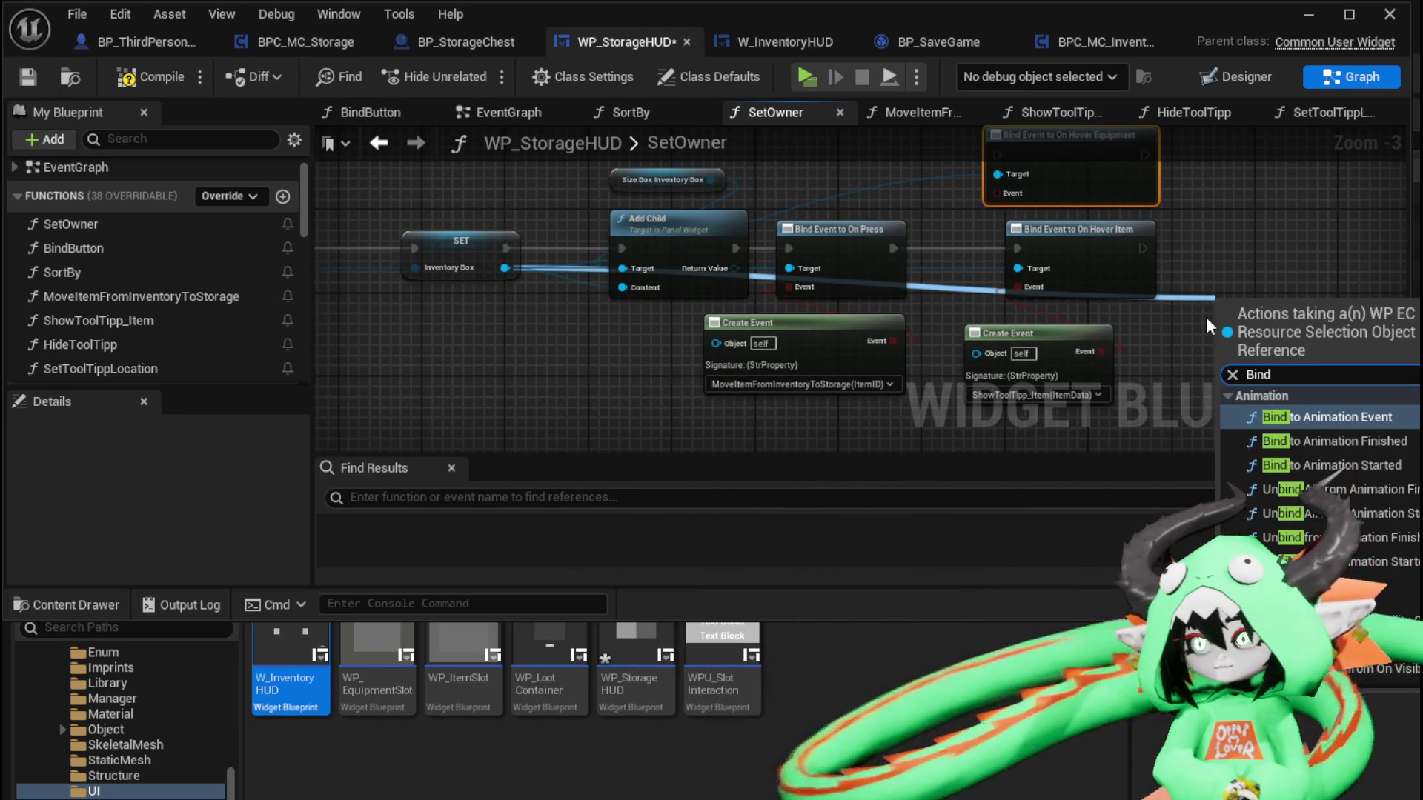
{"action": "type", "text": "on unh"}
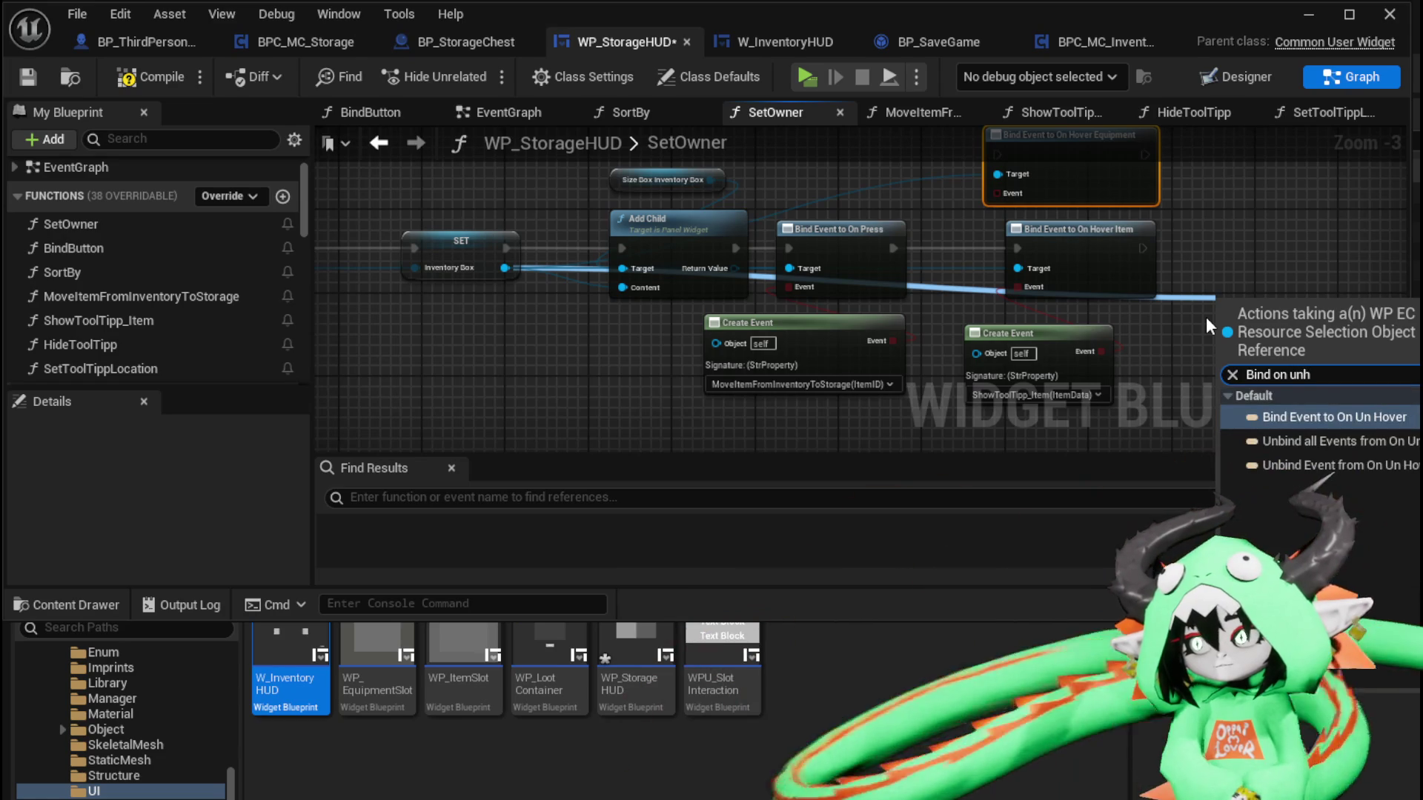
{"action": "left_click", "coordinate": [1337, 410]}
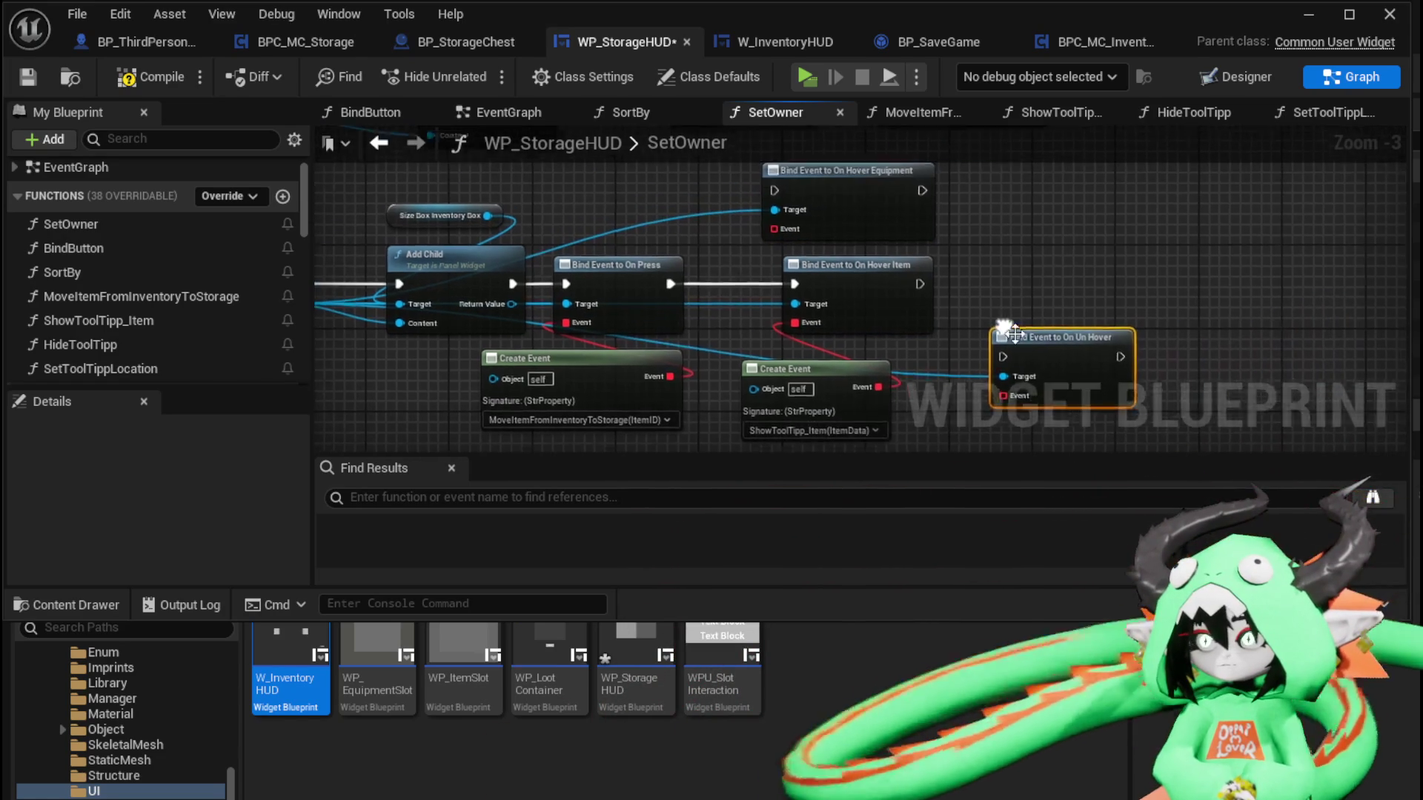
{"action": "left_click_drag", "start_coordinate": [1038, 319], "coordinate": [1030, 282]}
{"action": "mouse_move", "coordinate": [925, 288]}
{"action": "left_mouse_down"}
{"action": "mouse_move", "coordinate": [1000, 300]}
{"action": "mouse_move", "coordinate": [990, 274]}
{"action": "mouse_move", "coordinate": [1002, 329]}
{"action": "left_mouse_up"}
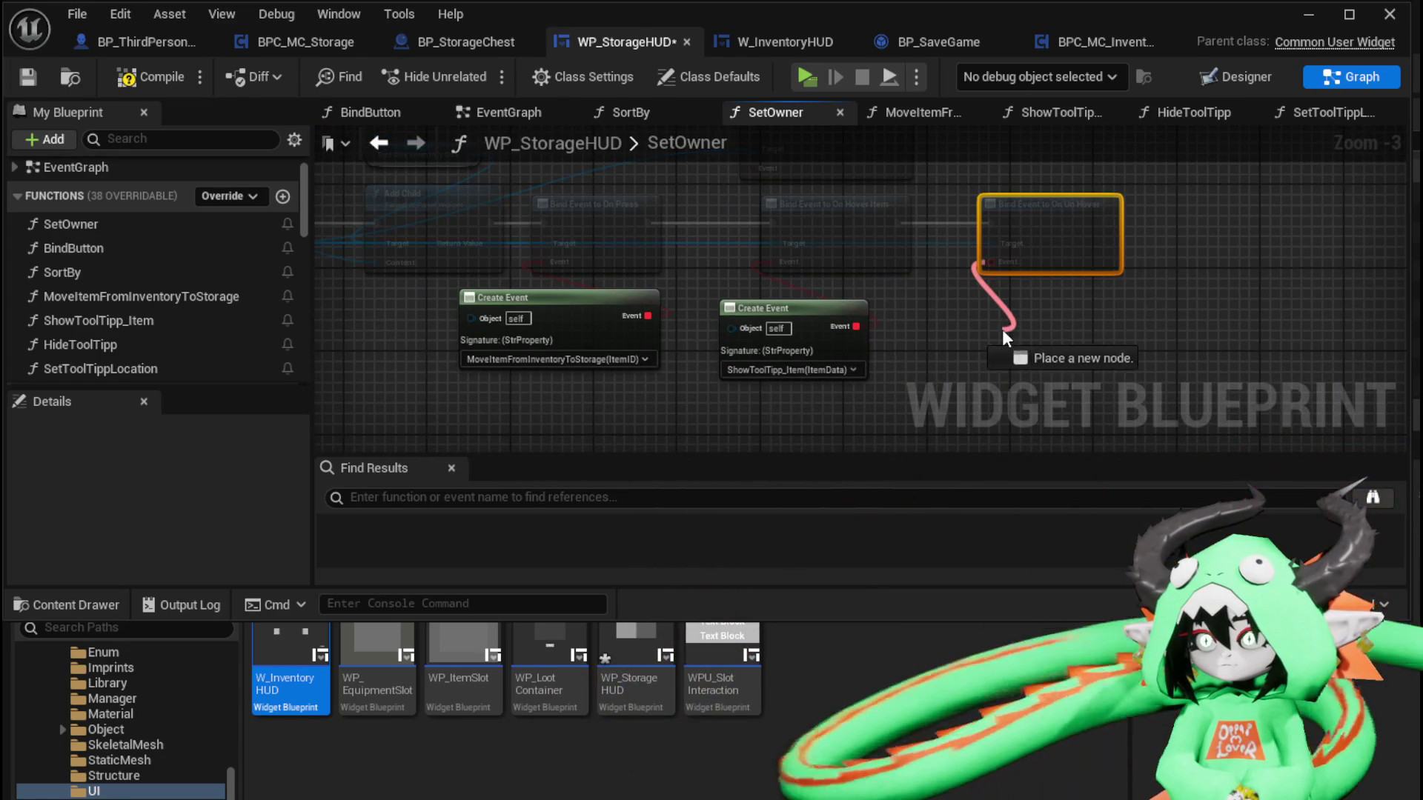
{"action": "type", "text": "crea"}
{"action": "left_click", "coordinate": [1080, 432]}
{"action": "left_click", "coordinate": [1047, 389]}
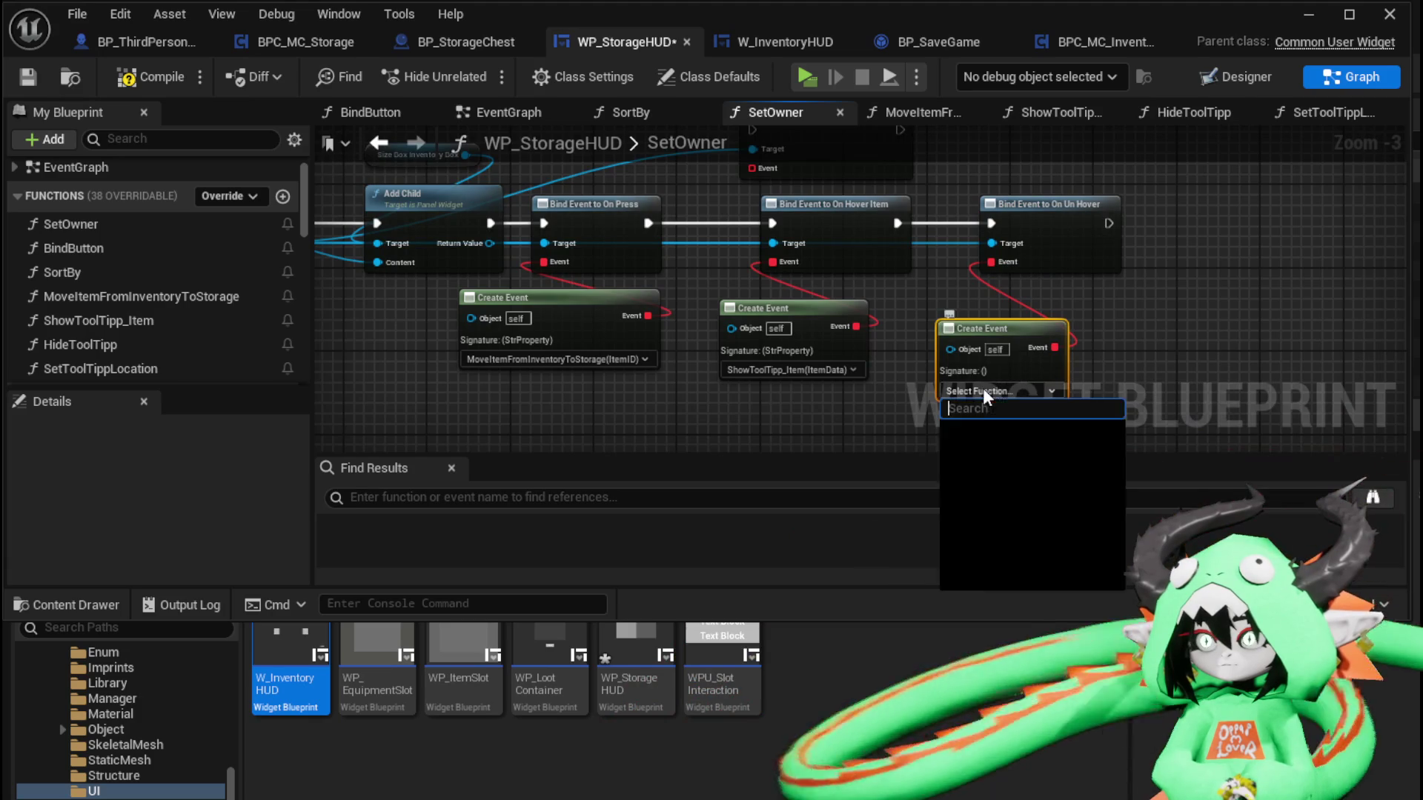
{"action": "scroll", "coordinate": [1074, 478], "scroll_direction": "down", "scroll_amount": 1}
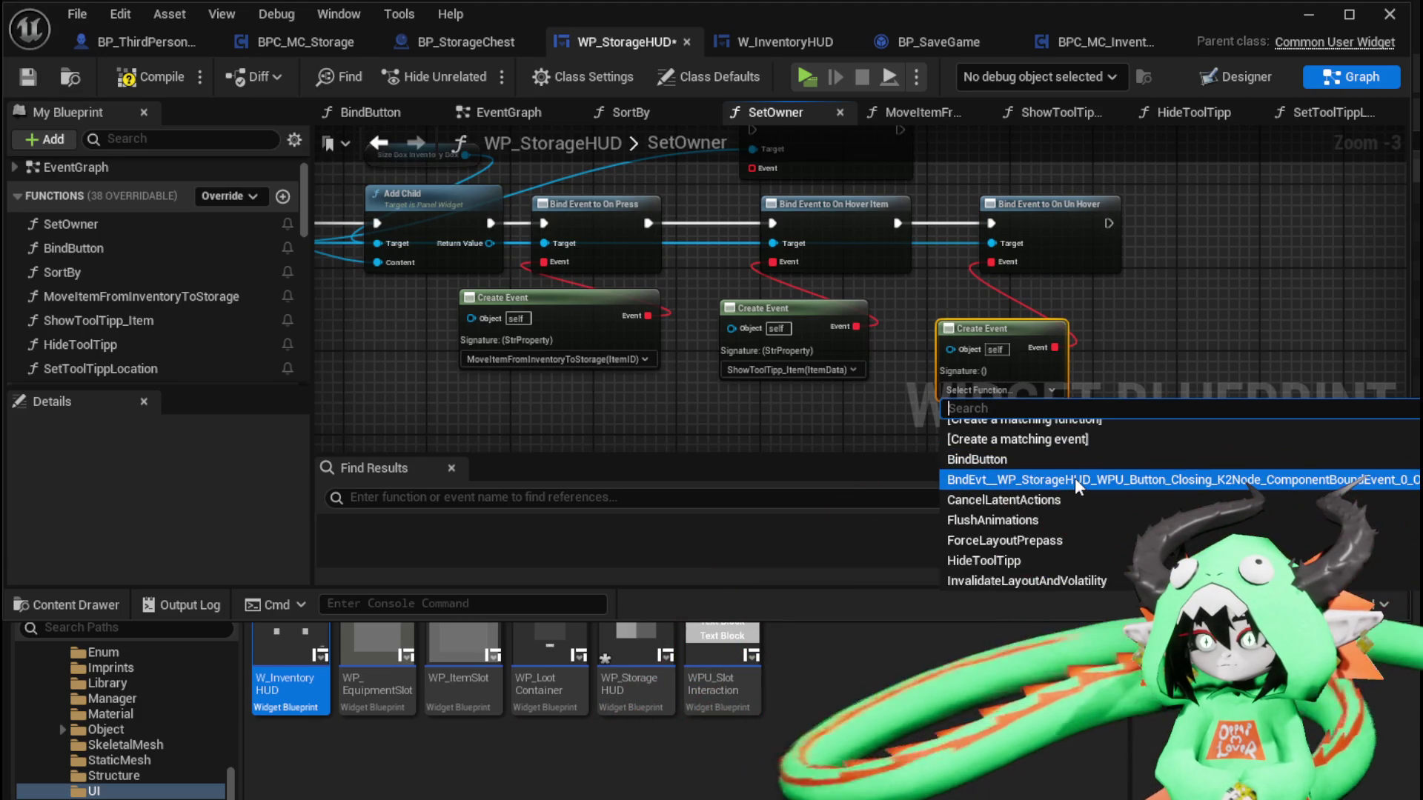
{"action": "left_click", "coordinate": [986, 561]}
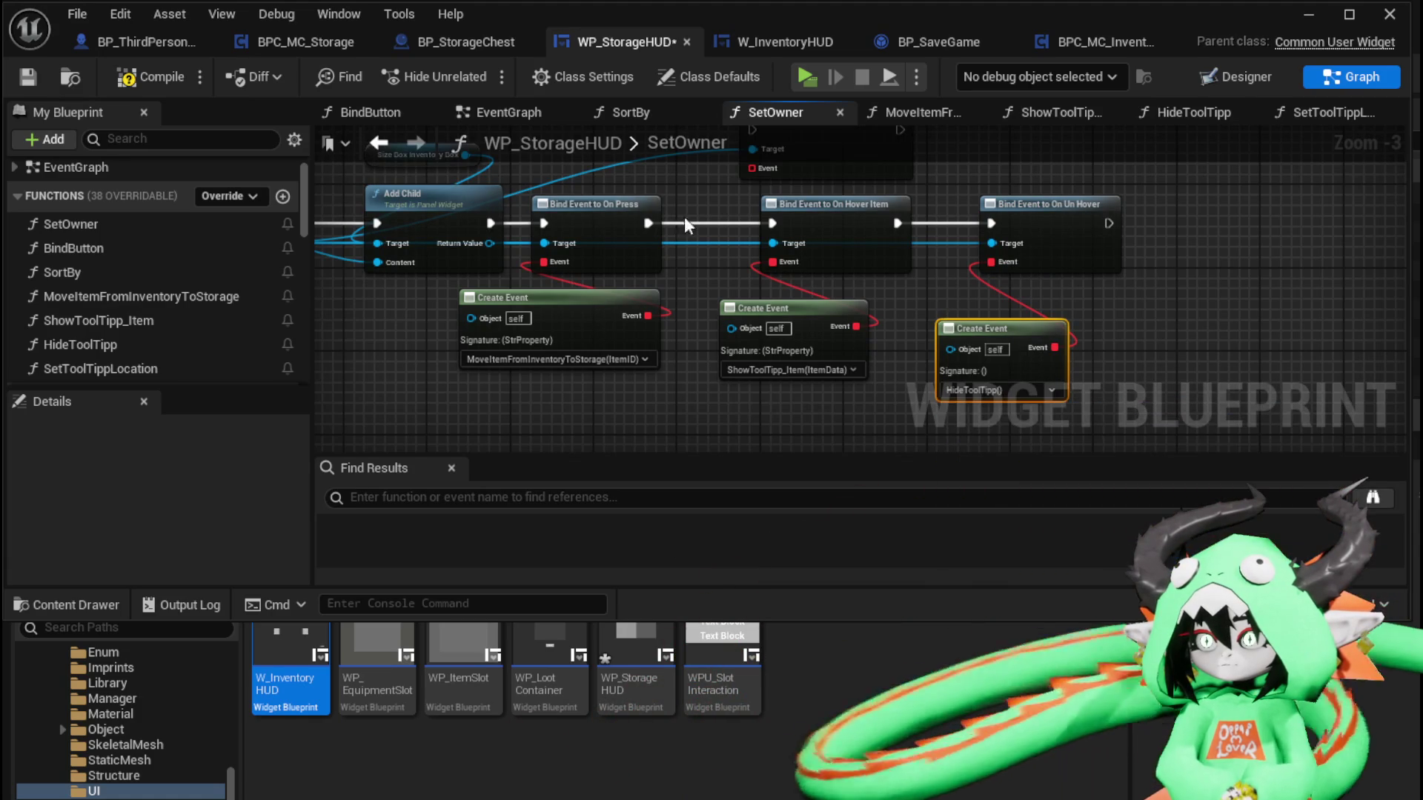
Compile and save the widget blueprint
{"action": "left_click", "coordinate": [152, 77]}
{"action": "left_click", "coordinate": [27, 77]}
{"action": "mouse_move", "coordinate": [511, 167]}
{"action": "left_mouse_down"}
{"action": "mouse_move", "coordinate": [727, 257]}
{"action": "mouse_move", "coordinate": [887, 261]}
{"action": "mouse_move", "coordinate": [874, 255]}
{"action": "left_mouse_up"}
Wire Add Child into the storage box's On Hover Item binding and add an On Un Hover binding
{"action": "mouse_move", "coordinate": [901, 184]}
{"action": "left_mouse_down"}
{"action": "mouse_move", "coordinate": [1050, 266]}
{"action": "mouse_move", "coordinate": [985, 166]}
{"action": "left_mouse_up"}
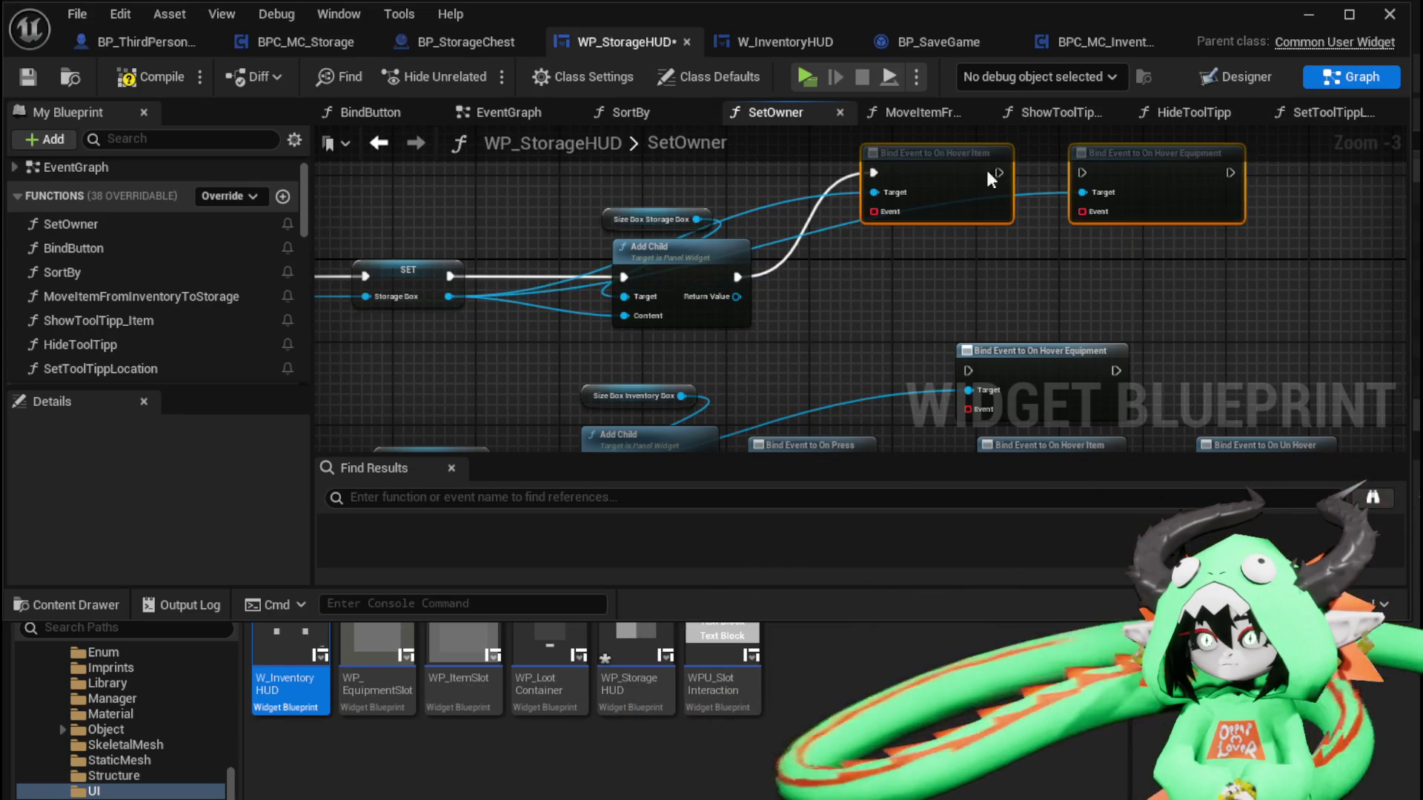
{"action": "mouse_move", "coordinate": [443, 286]}
{"action": "left_mouse_down"}
{"action": "mouse_move", "coordinate": [550, 318]}
{"action": "mouse_move", "coordinate": [1074, 333]}
{"action": "mouse_move", "coordinate": [1080, 318]}
{"action": "left_mouse_up"}
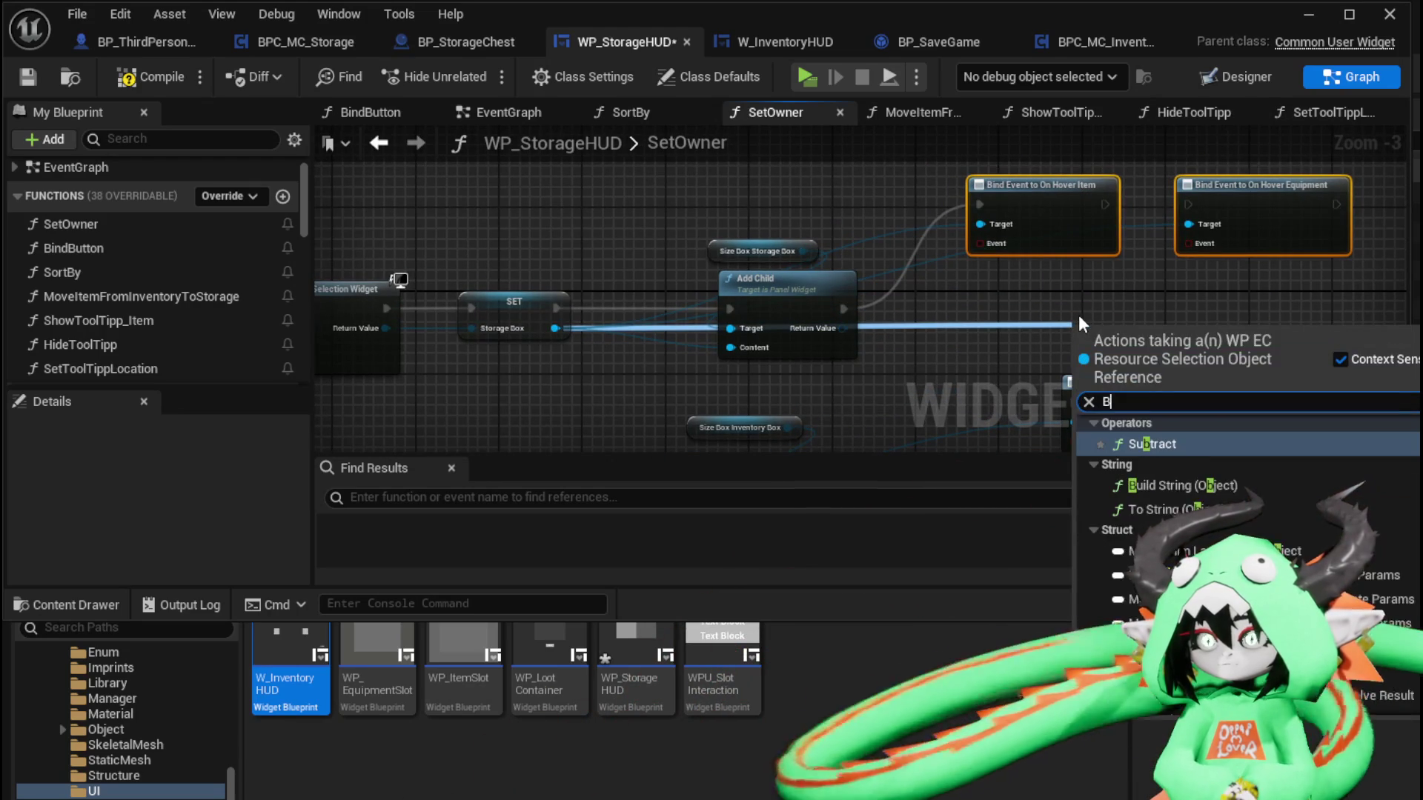
{"action": "type", "text": "Bind on unhov"}
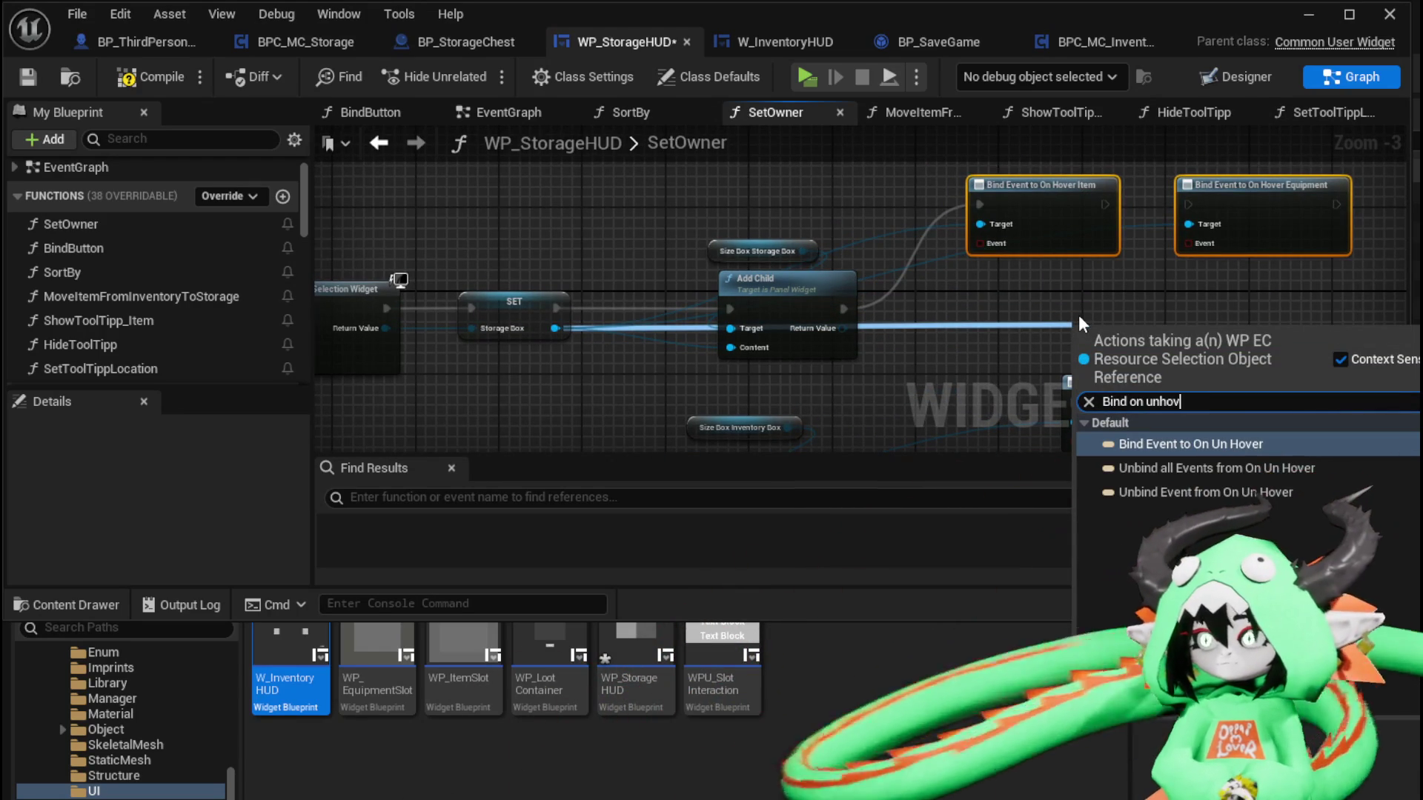
{"action": "left_click", "coordinate": [1163, 444]}
{"action": "mouse_move", "coordinate": [733, 331]}
{"action": "left_mouse_down"}
{"action": "mouse_move", "coordinate": [927, 234]}
{"action": "mouse_move", "coordinate": [963, 261]}
{"action": "mouse_move", "coordinate": [806, 233]}
{"action": "left_mouse_up"}
Give the storage box hover binding a Create Event calling ShowToolTipp_Item
{"action": "left_click_drag", "start_coordinate": [628, 271], "coordinate": [627, 325]}
{"action": "type", "text": "Crea"}
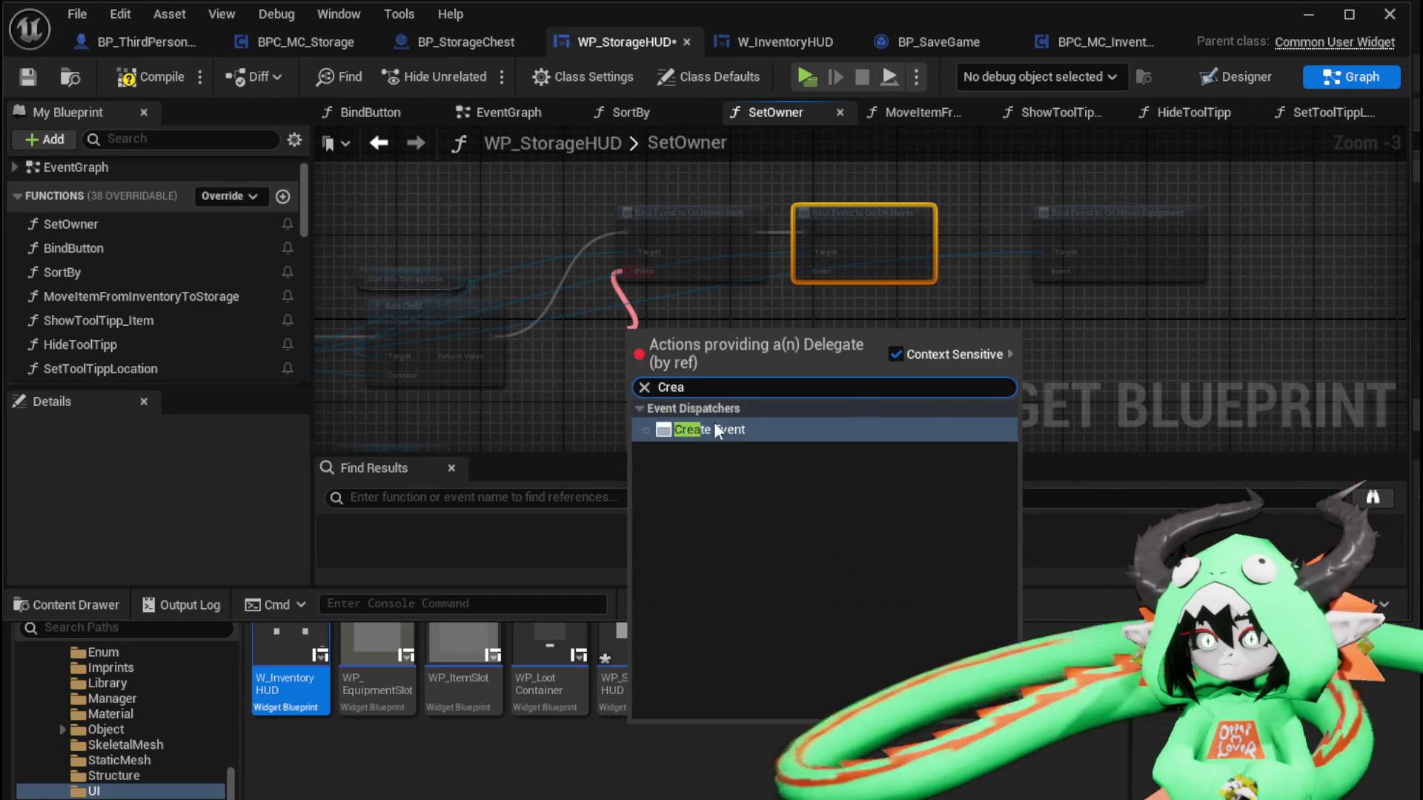
{"action": "left_click", "coordinate": [718, 431]}
{"action": "left_click", "coordinate": [631, 389]}
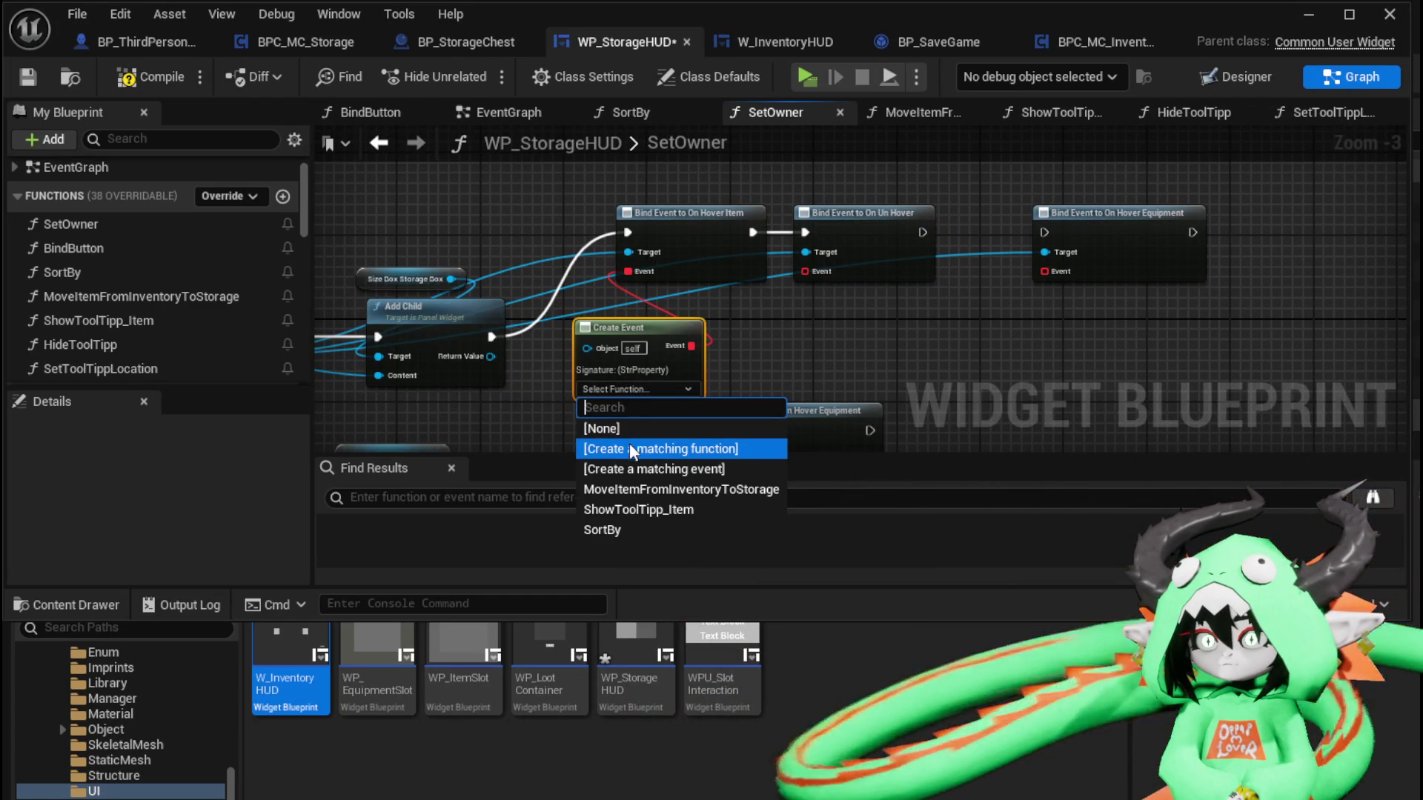
{"action": "left_click", "coordinate": [624, 509]}
{"action": "left_click", "coordinate": [771, 281]}
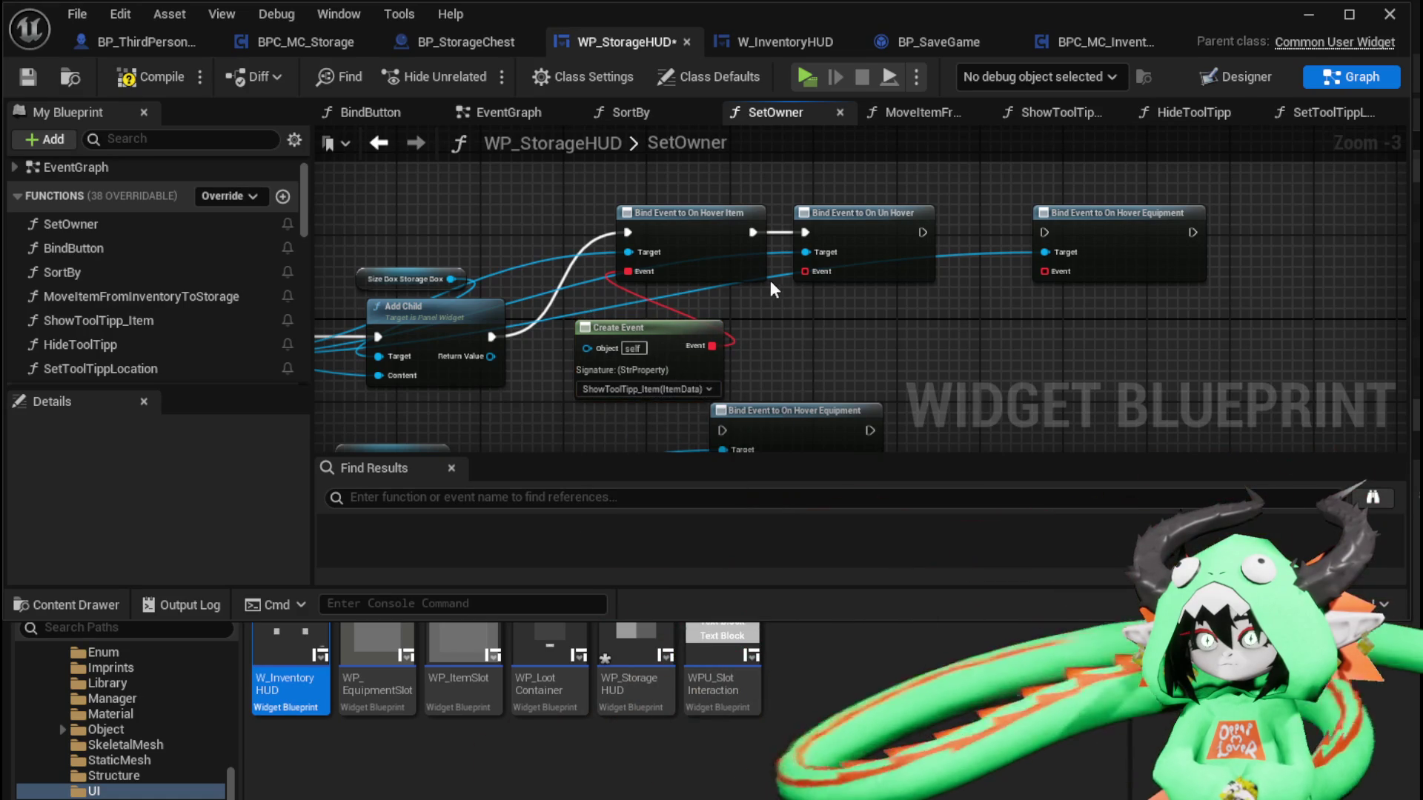
Give the storage box un-hover binding a Create Event calling HideToolTipp
{"action": "left_click_drag", "start_coordinate": [805, 272], "coordinate": [812, 319]}
{"action": "type", "text": "Crea"}
{"action": "left_click", "coordinate": [879, 417]}
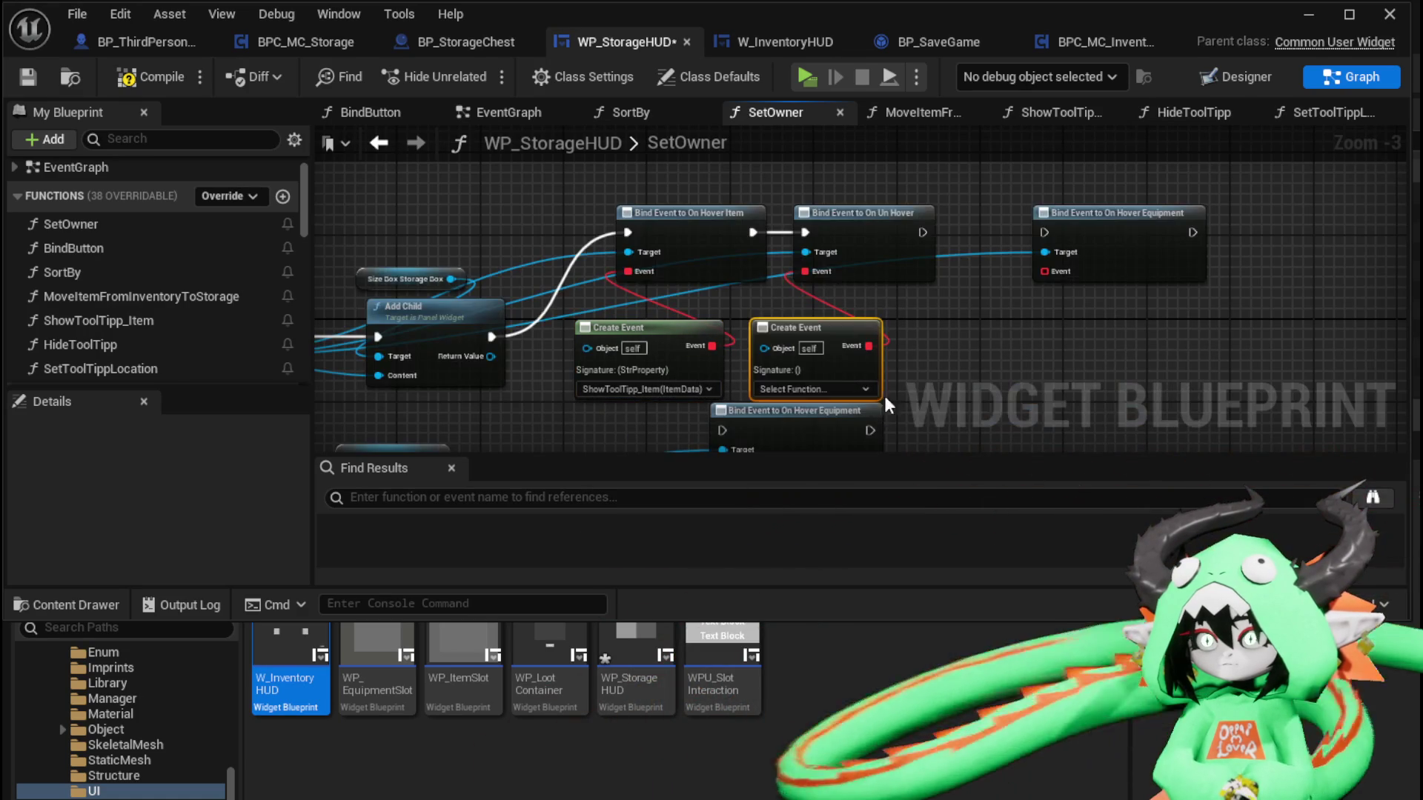
{"action": "left_click", "coordinate": [810, 385]}
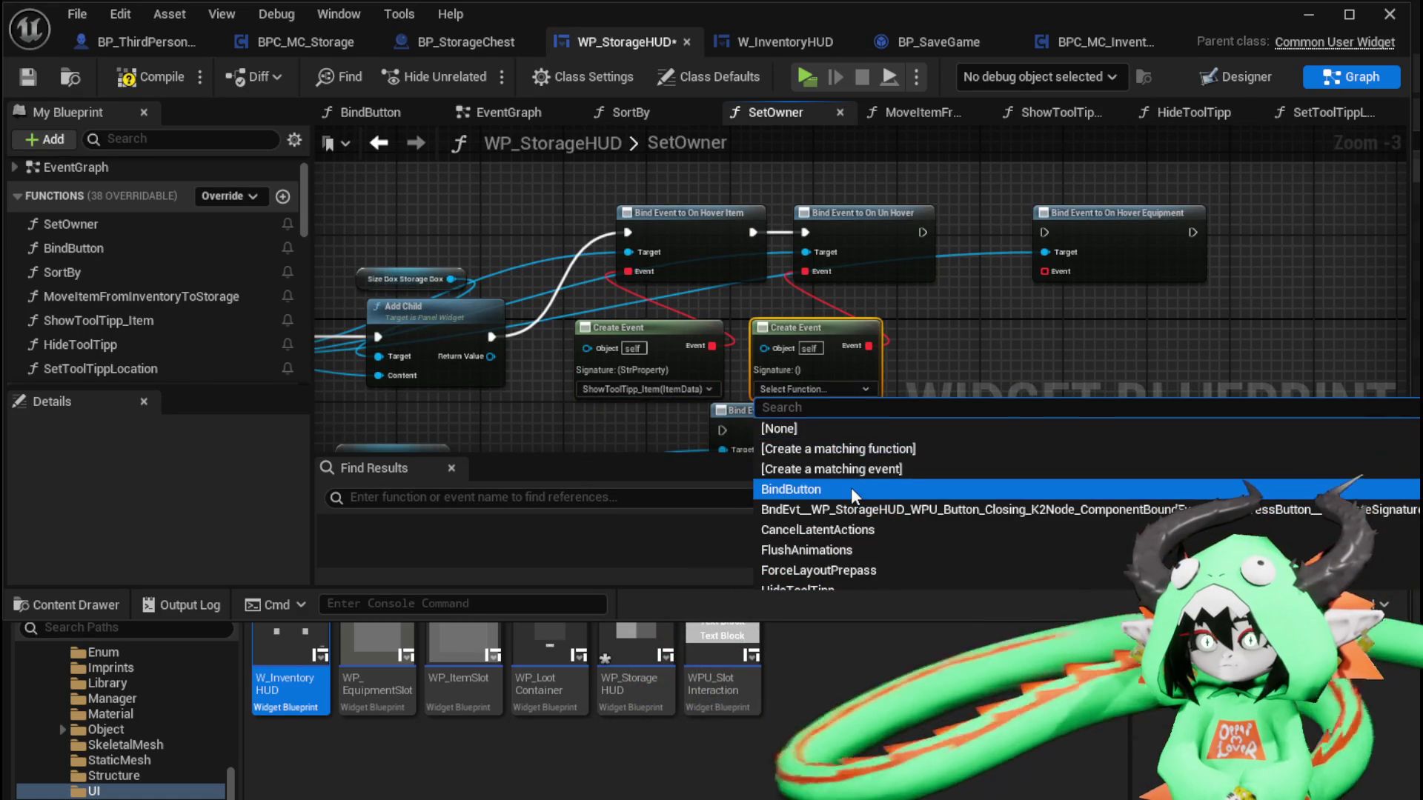
{"action": "left_click", "coordinate": [815, 528]}
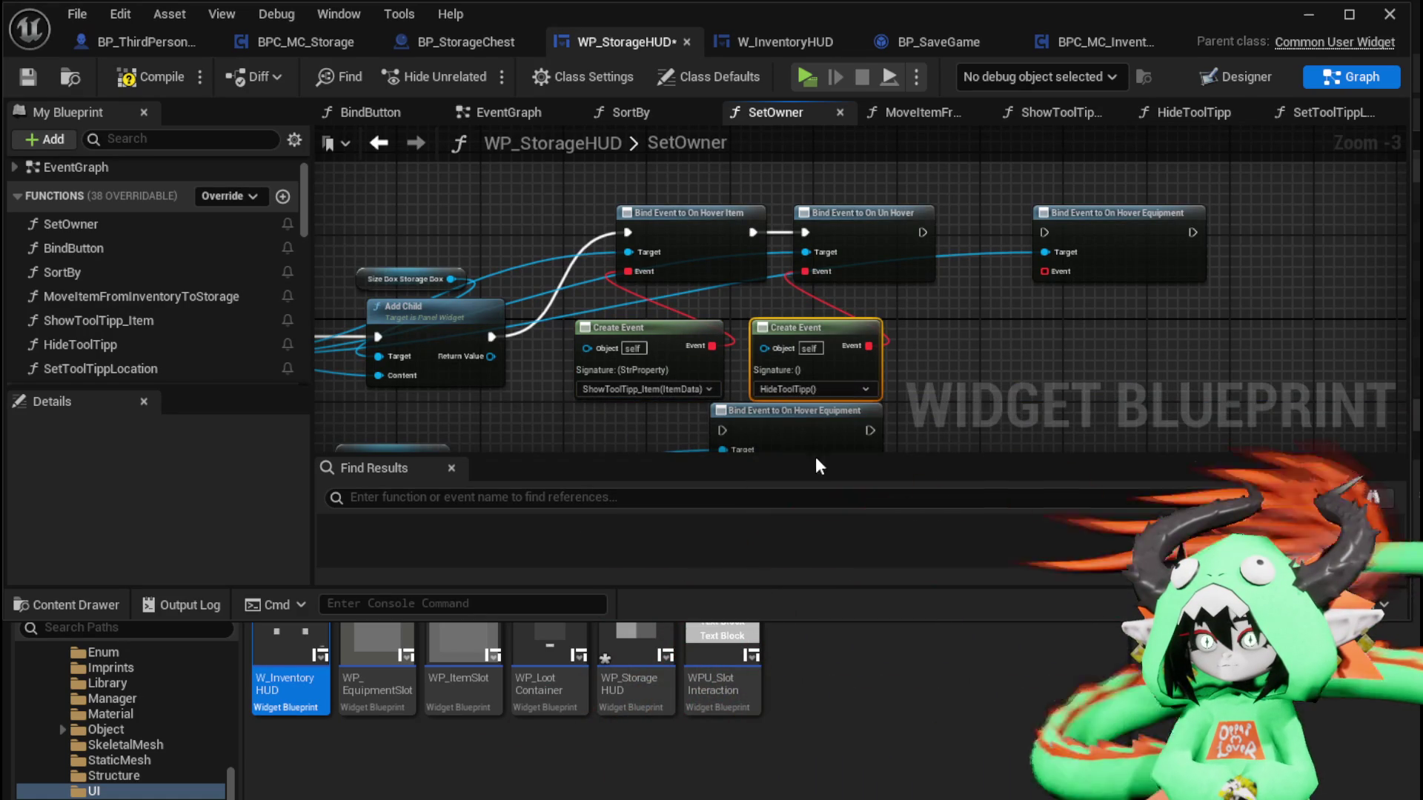
Nudge both Create Event nodes up and right, then save WP_StorageHUD
{"action": "left_click", "coordinate": [659, 333]}
{"action": "left_click", "coordinate": [791, 329], "text": "ctrl"}
{"action": "left_click_drag", "start_coordinate": [791, 329], "coordinate": [811, 318]}
{"action": "left_click", "coordinate": [999, 322]}
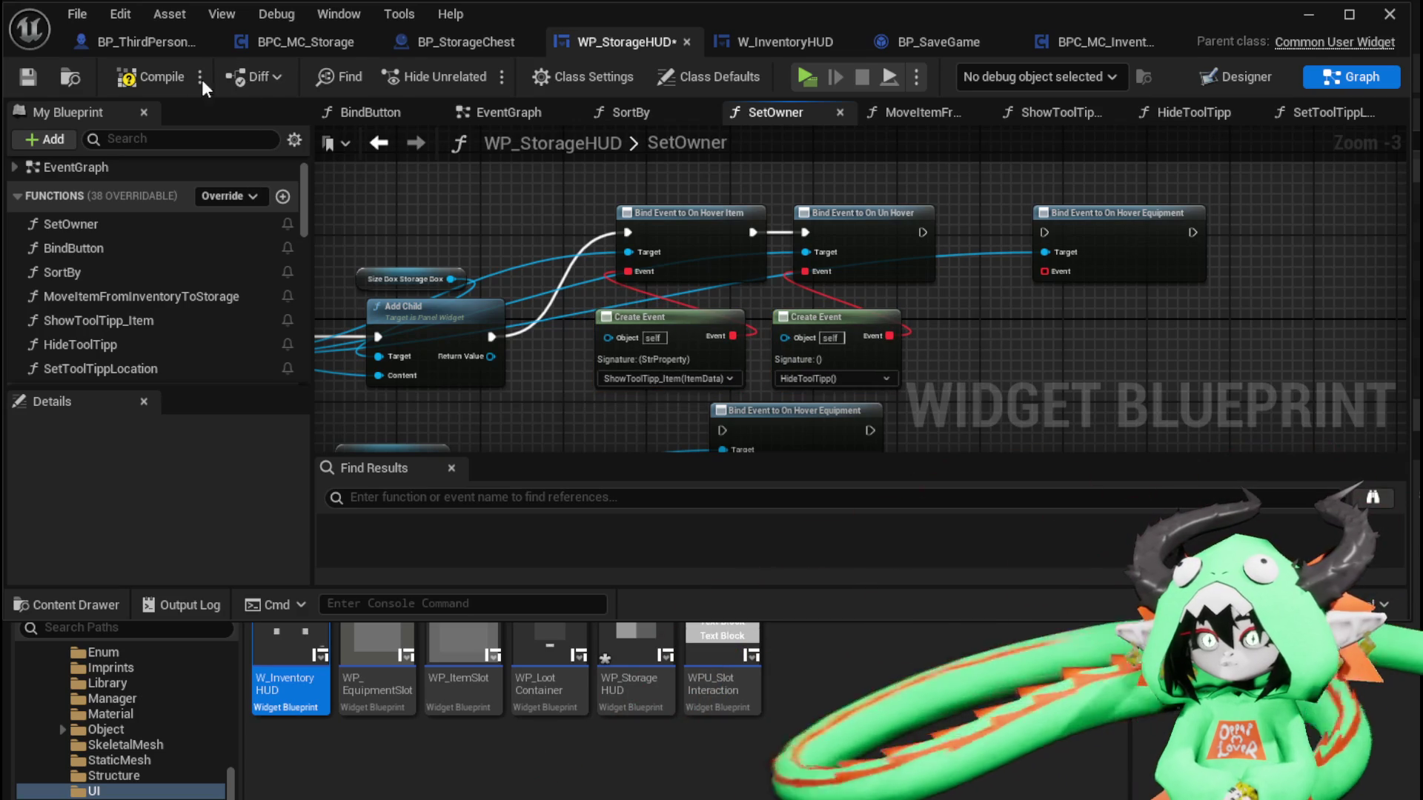
{"action": "left_click", "coordinate": [29, 78]}
{"action": "scroll", "coordinate": [1088, 148], "scroll_direction": "down", "scroll_amount": 2}
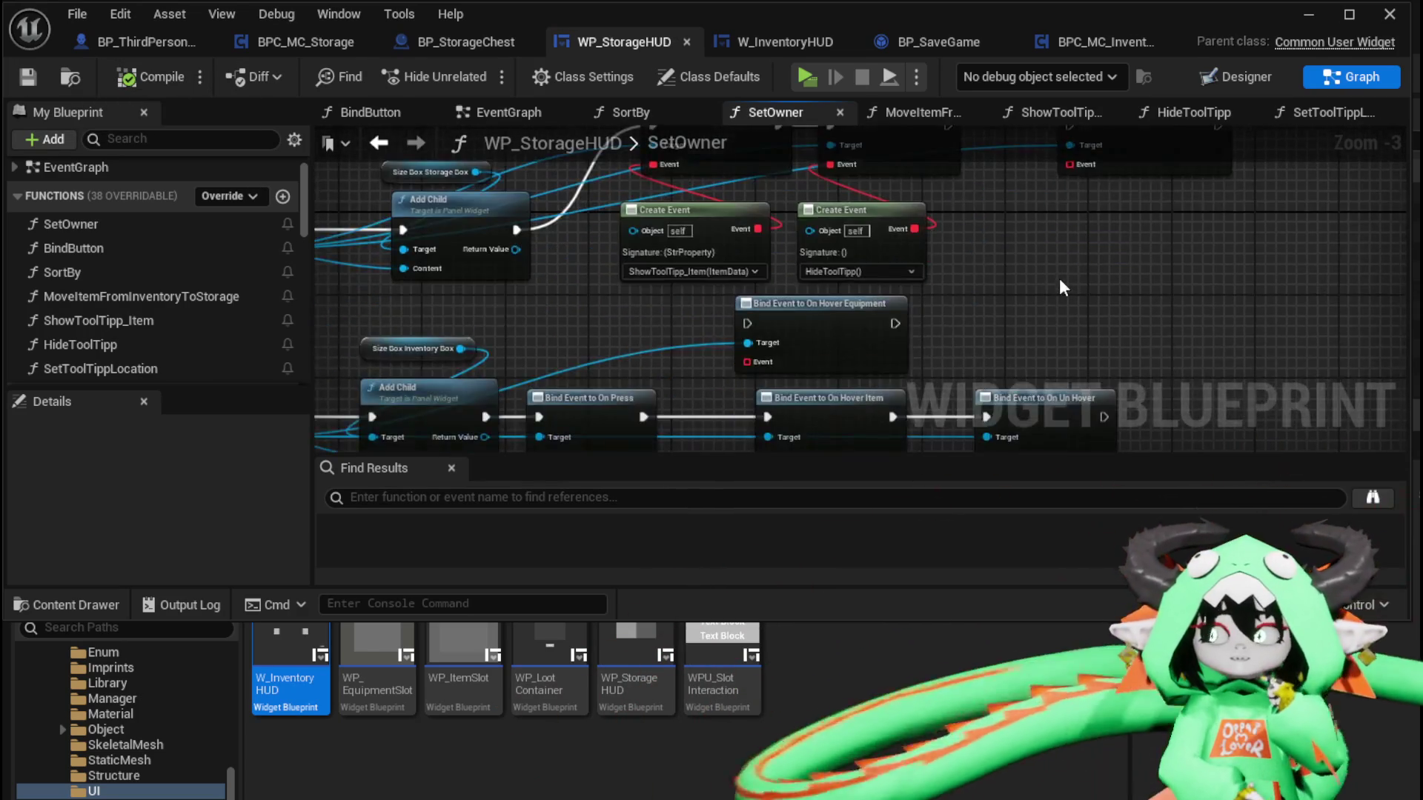
Play the level, open storage, and move a ring from the Material tab into storage
{"action": "left_click", "coordinate": [1303, 16]}
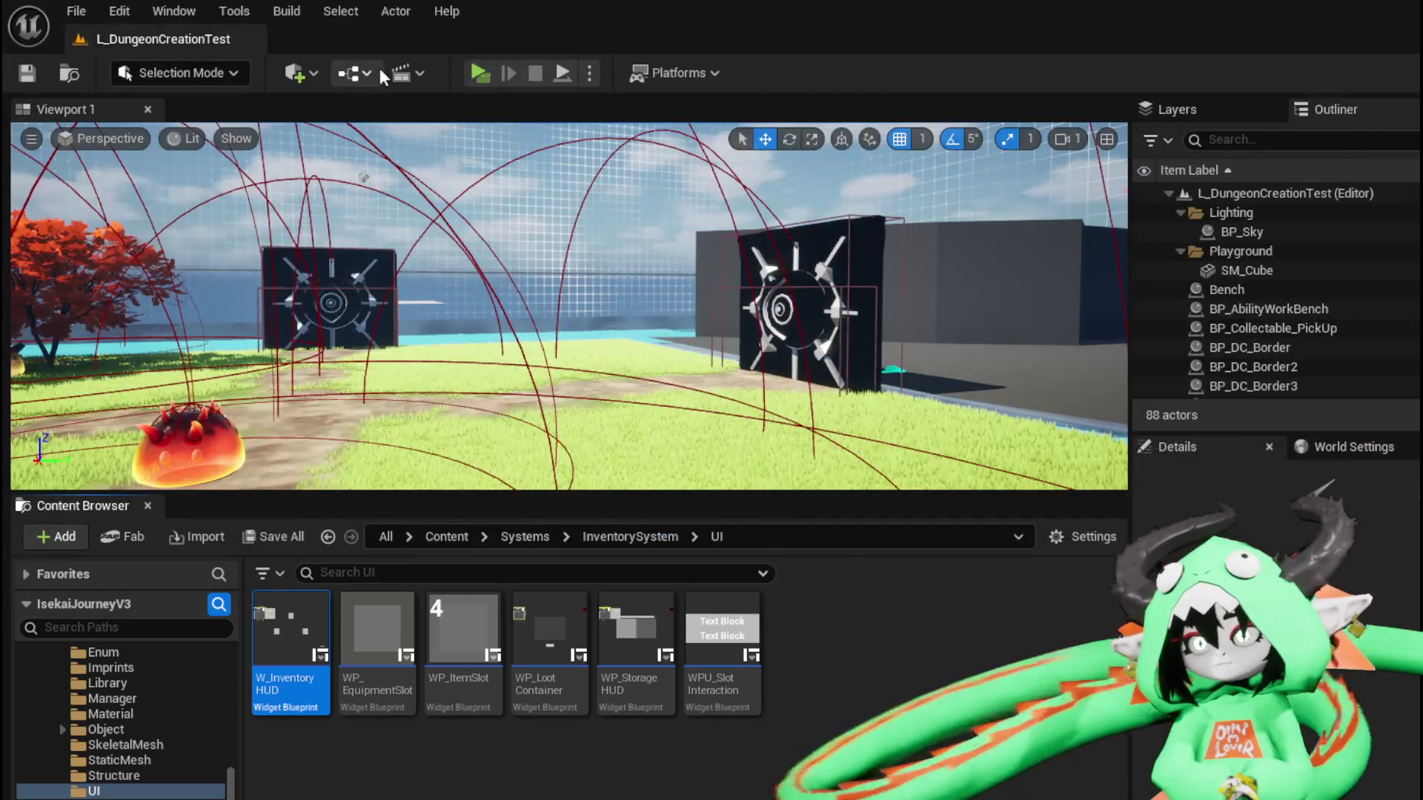
{"action": "left_click", "coordinate": [478, 80]}
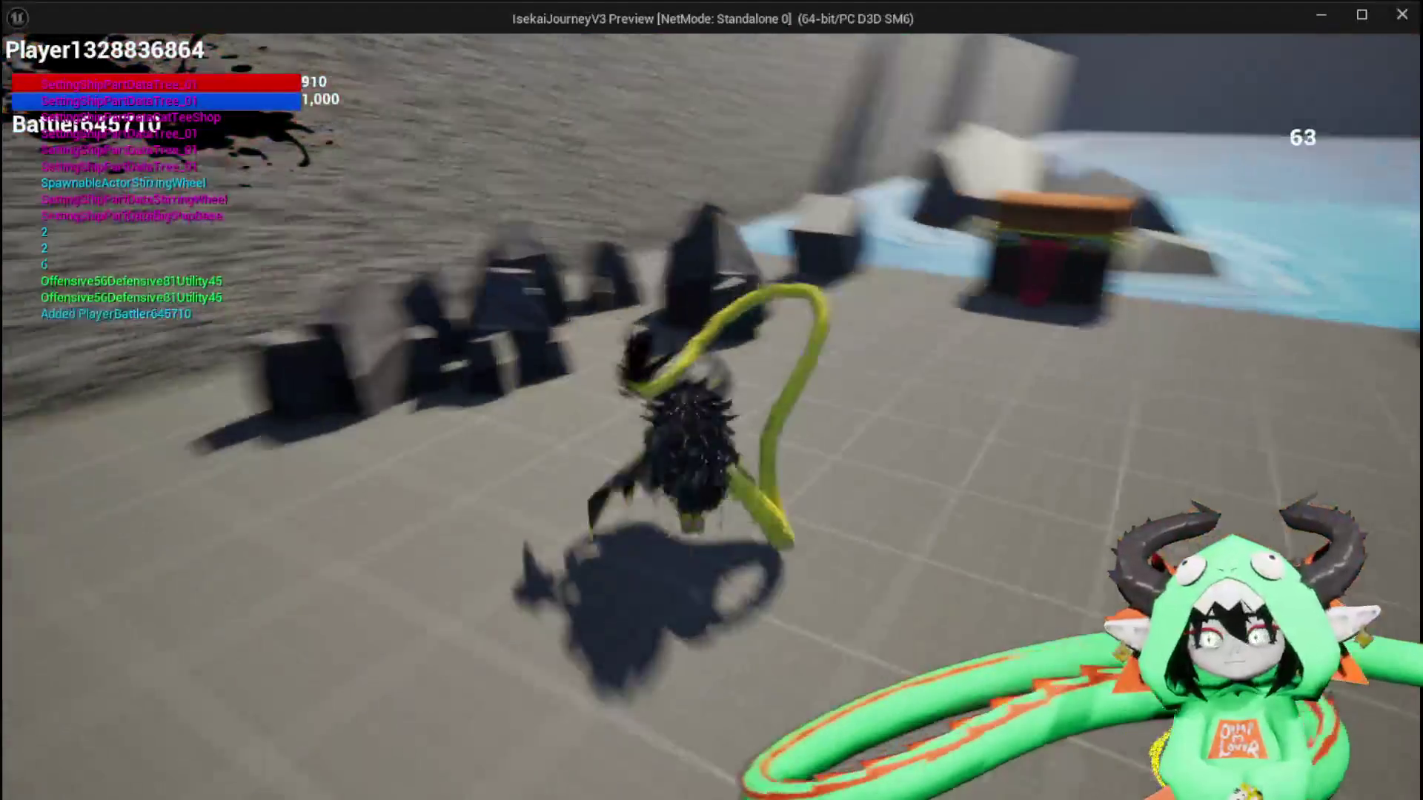
{"action": "key", "text": "e"}
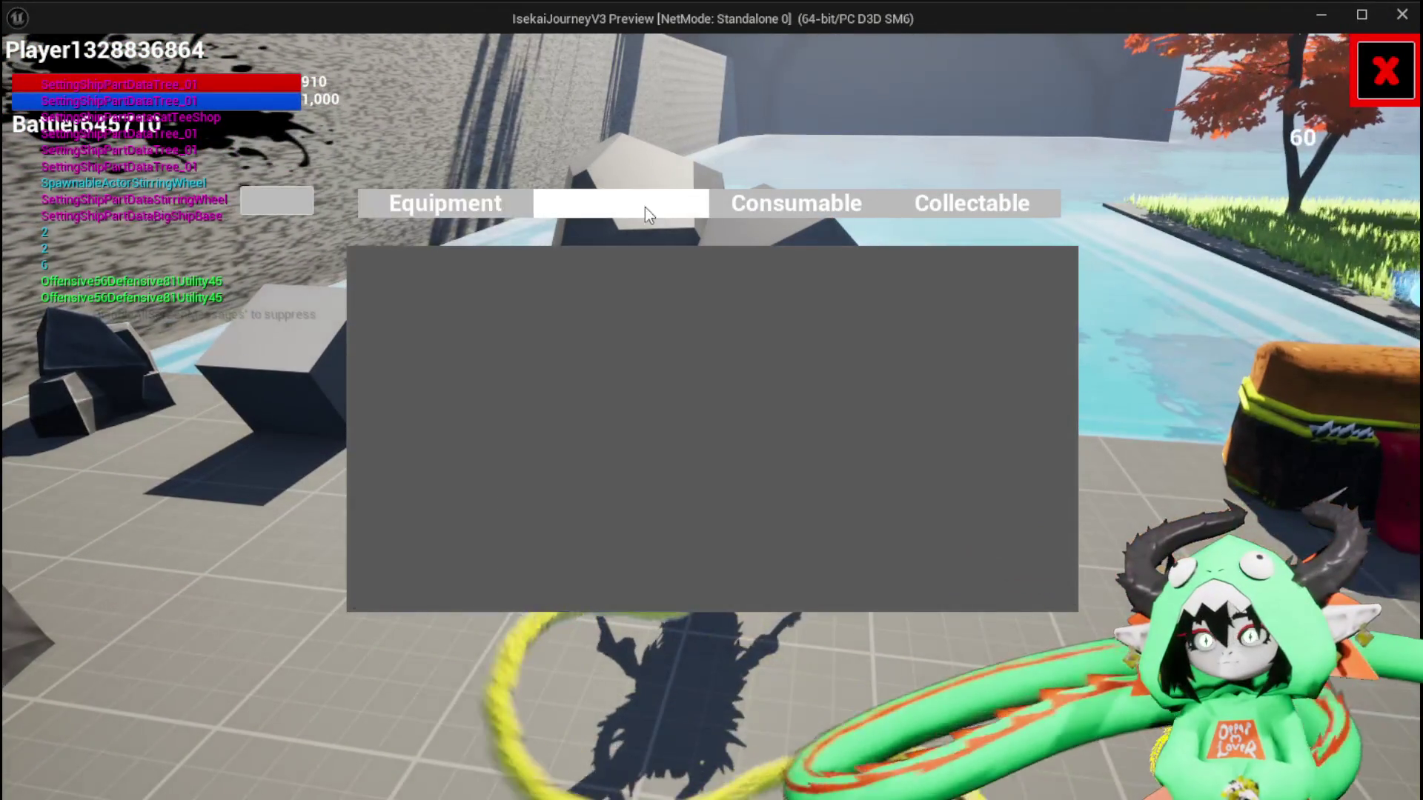
{"action": "left_click", "coordinate": [644, 207]}
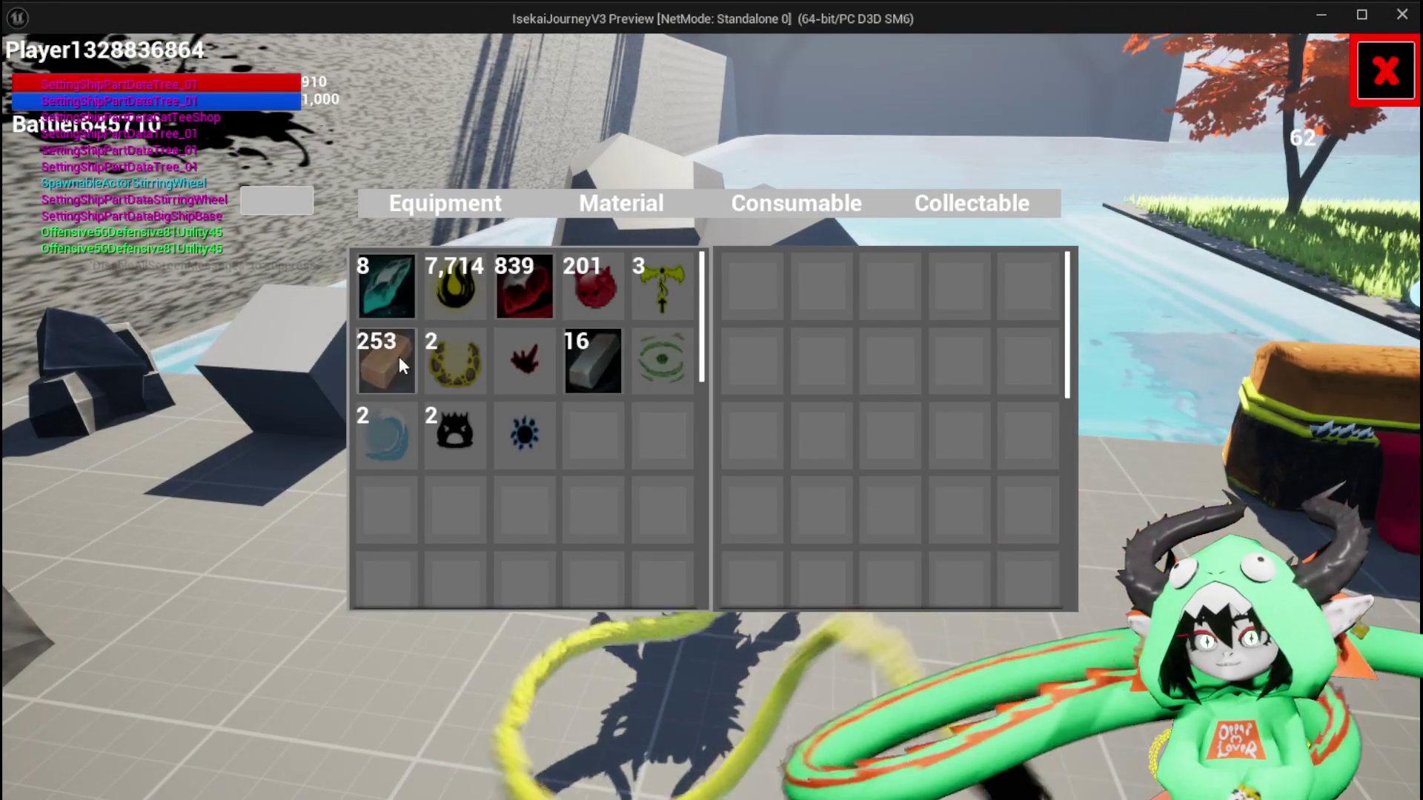
{"action": "left_click", "coordinate": [456, 356]}
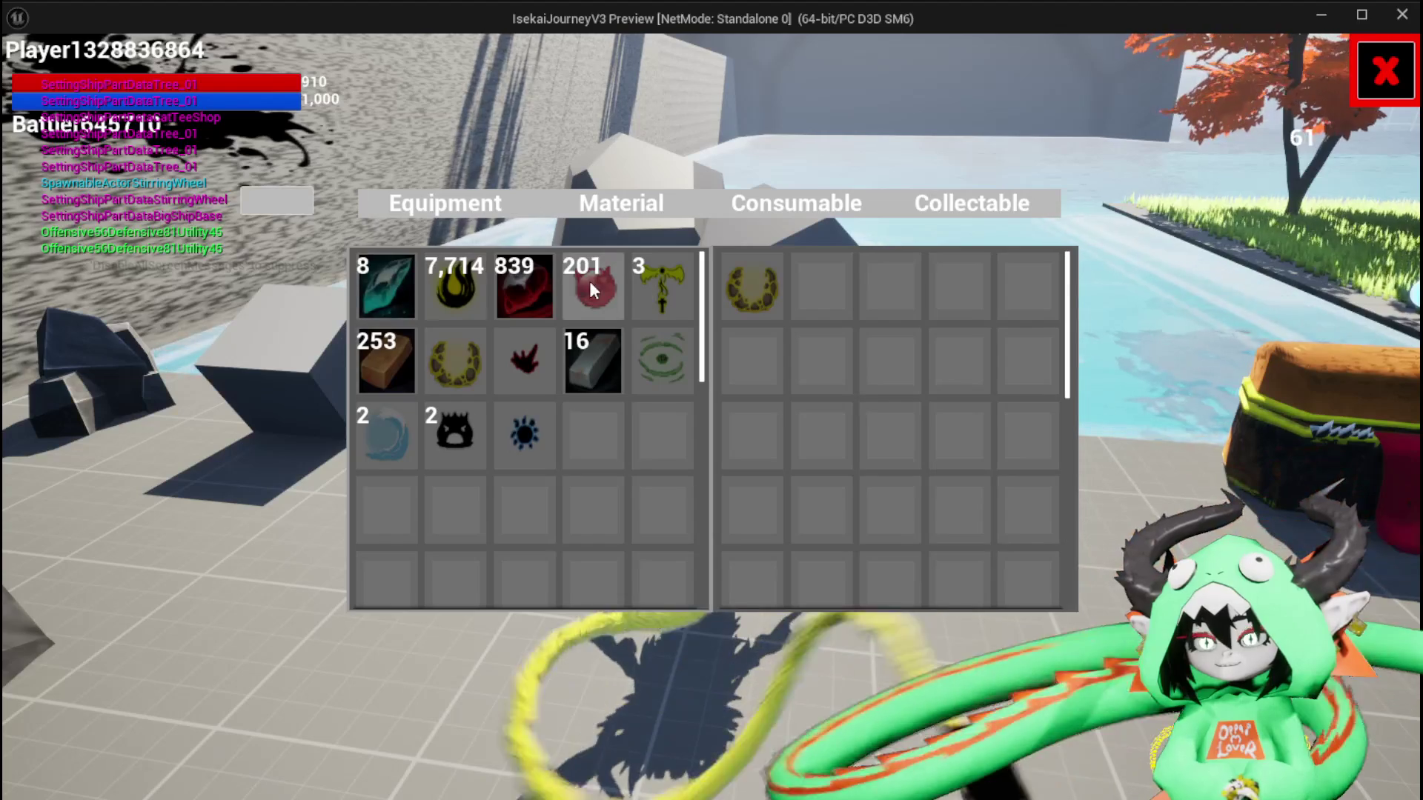
Stop the play session, save the level, and return to WP_StorageHUD
{"action": "key", "text": "Escape"}
{"action": "left_click", "coordinate": [27, 72]}
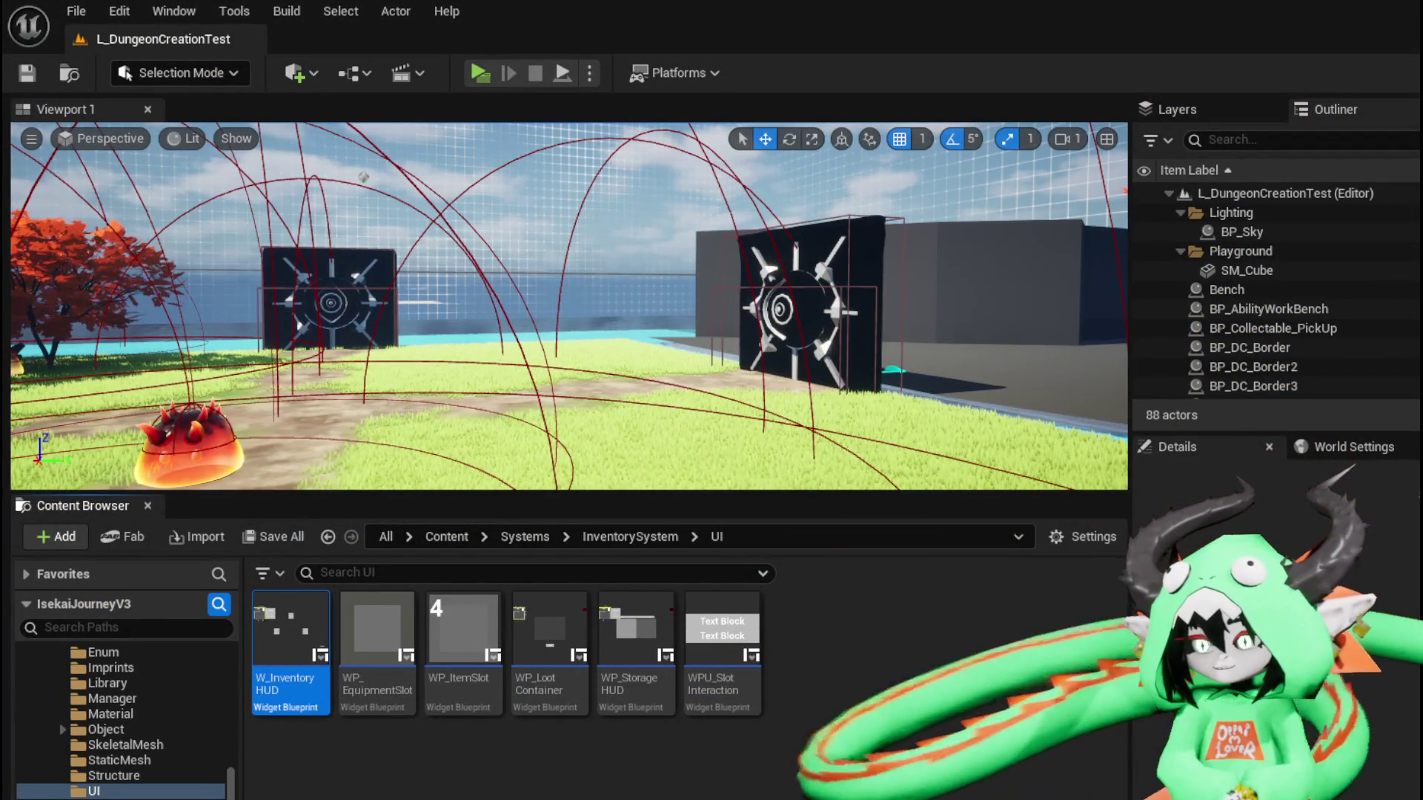
{"action": "key", "text": "alt+Tab"}
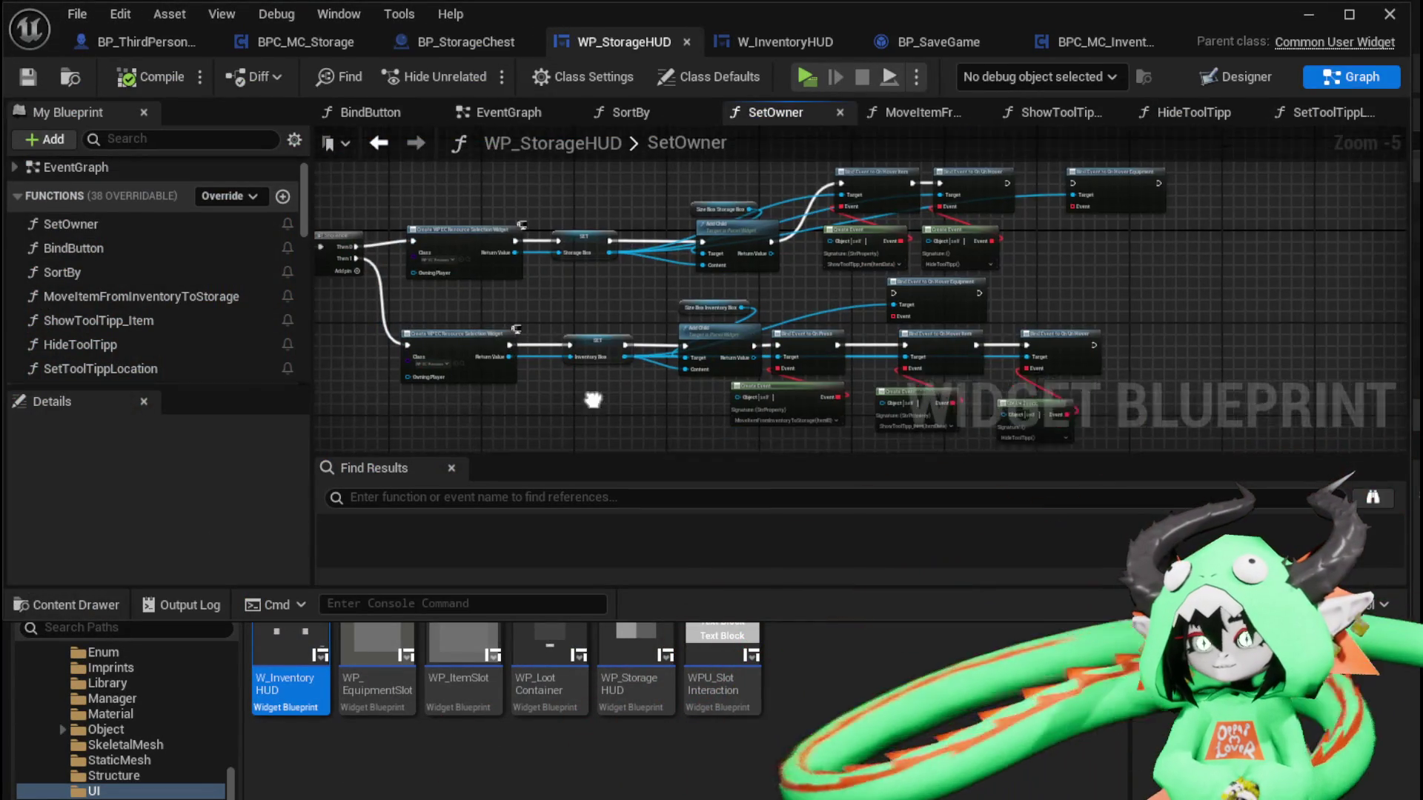
Open ShowToolTipp_Item, inspect Item Selected, and follow its chain to Set Tool Tipp Location
{"action": "scroll", "coordinate": [130, 244], "scroll_direction": "down", "scroll_amount": 3}
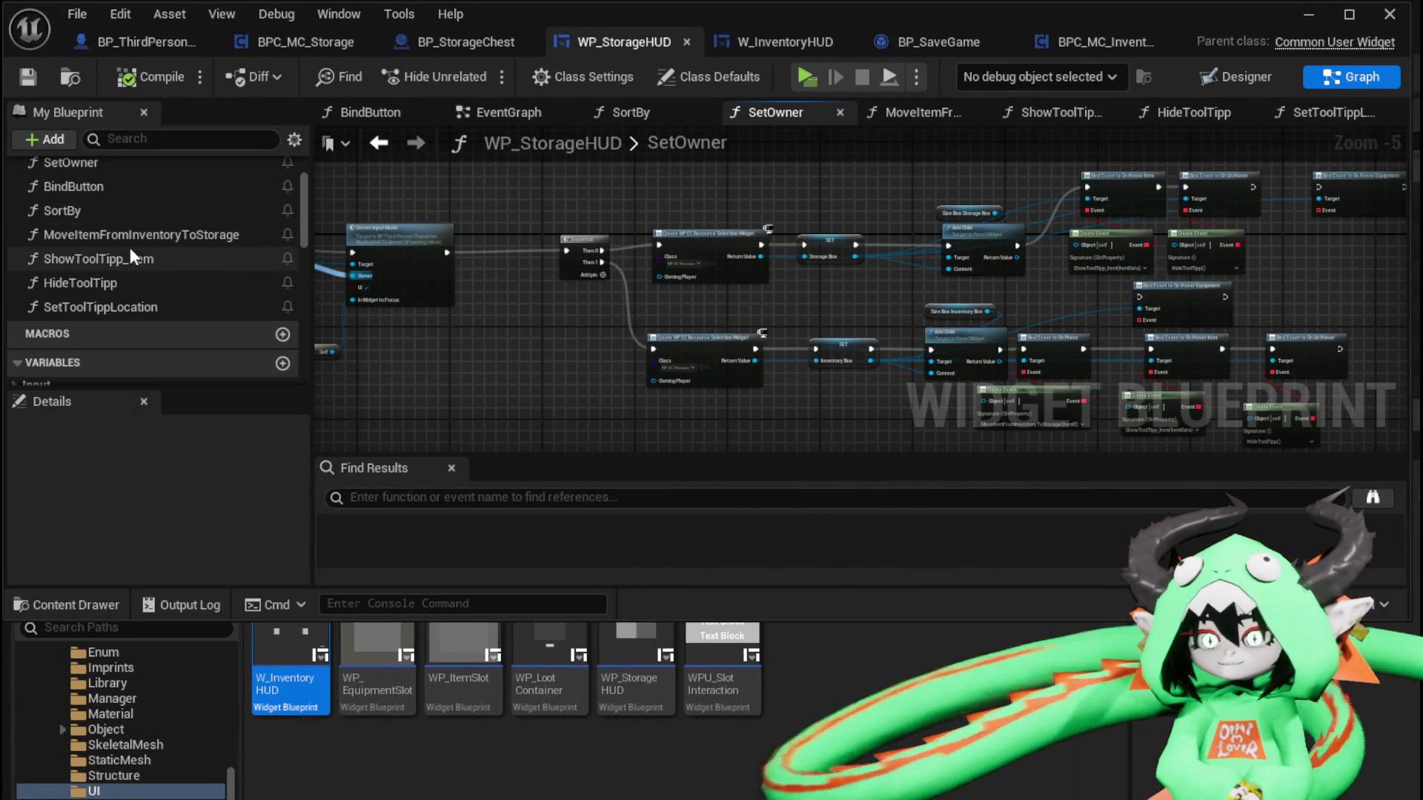
{"action": "double_click", "coordinate": [111, 260]}
{"action": "scroll", "coordinate": [326, 437], "scroll_direction": "up", "scroll_amount": 2}
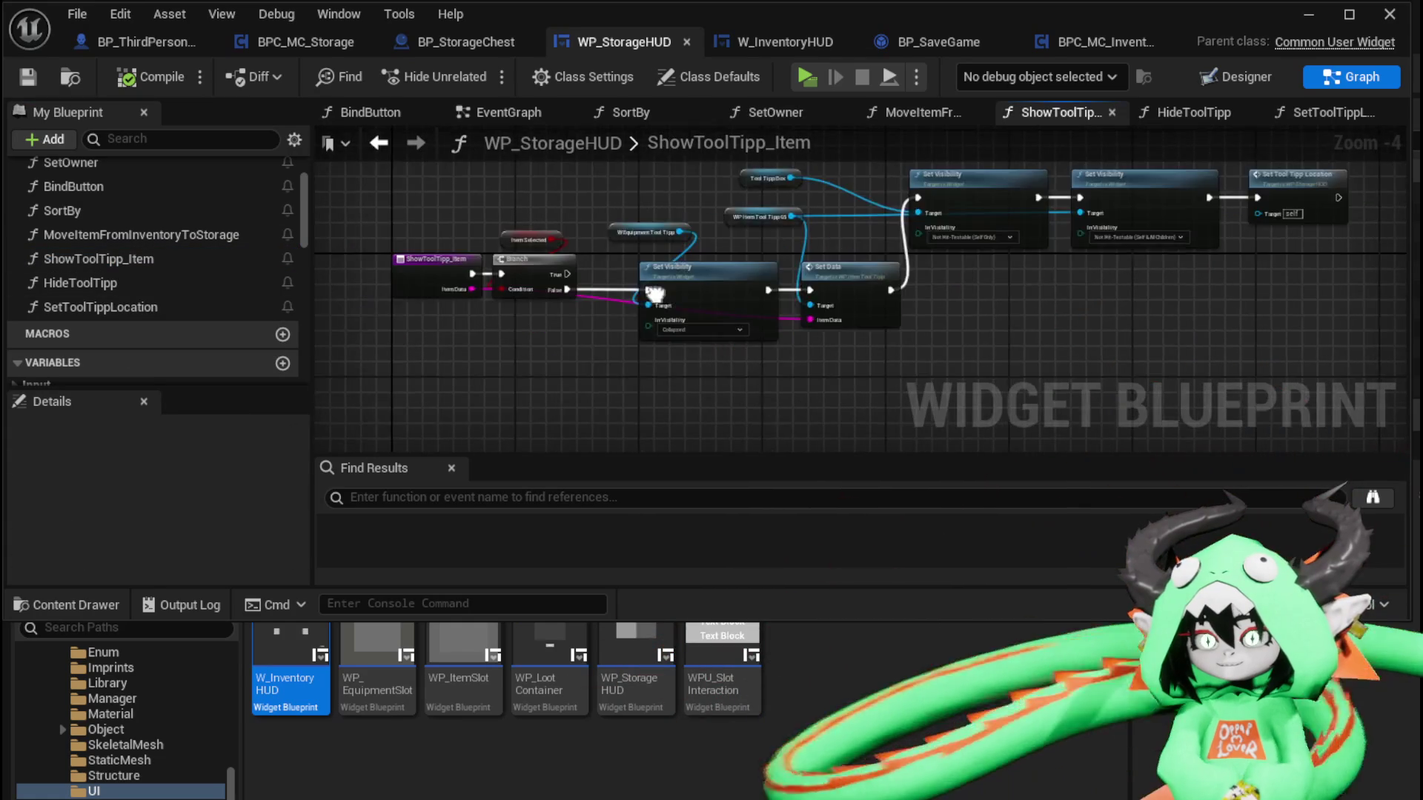
{"action": "left_click", "coordinate": [518, 208]}
{"action": "scroll", "coordinate": [188, 439], "scroll_direction": "down", "scroll_amount": 10}
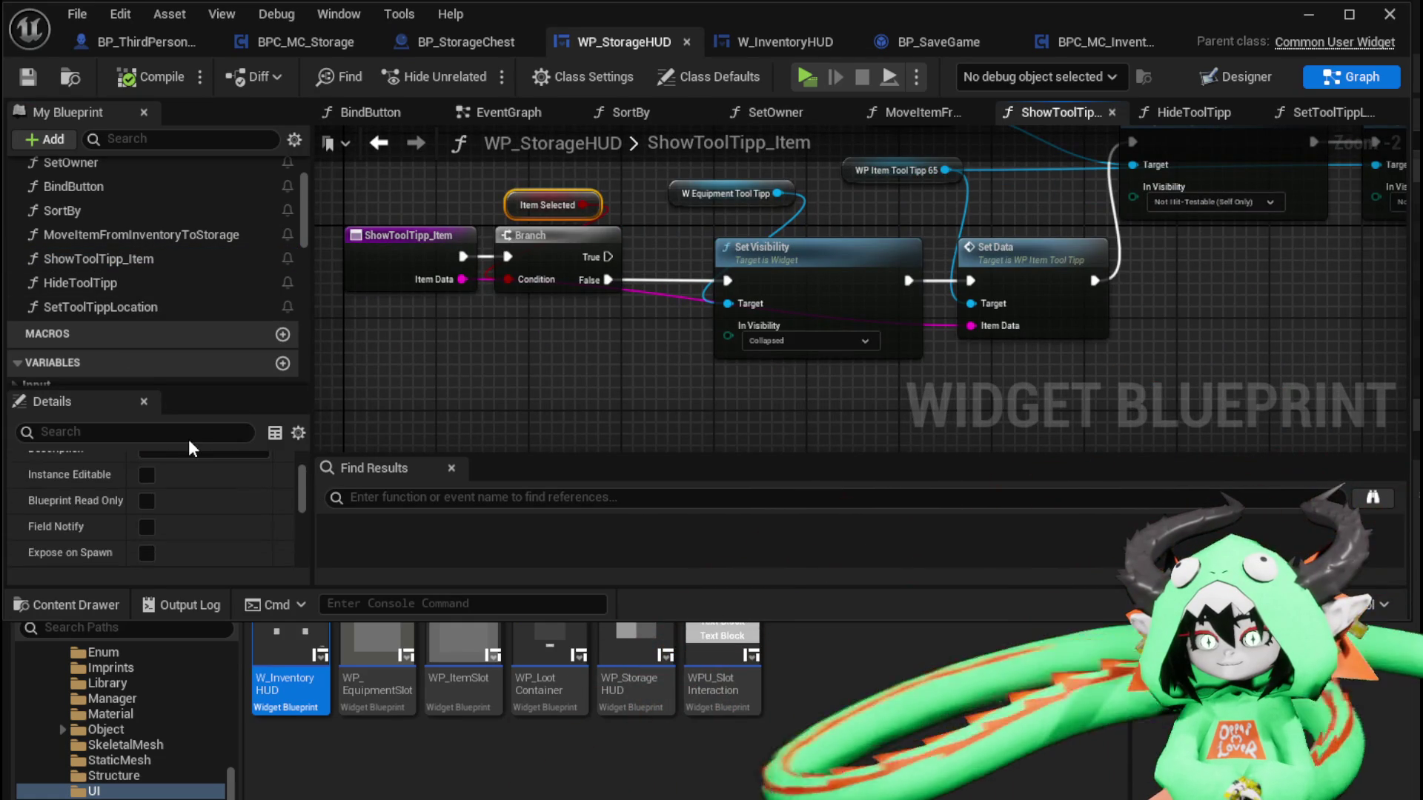
{"action": "scroll", "coordinate": [196, 496], "scroll_direction": "down", "scroll_amount": 5}
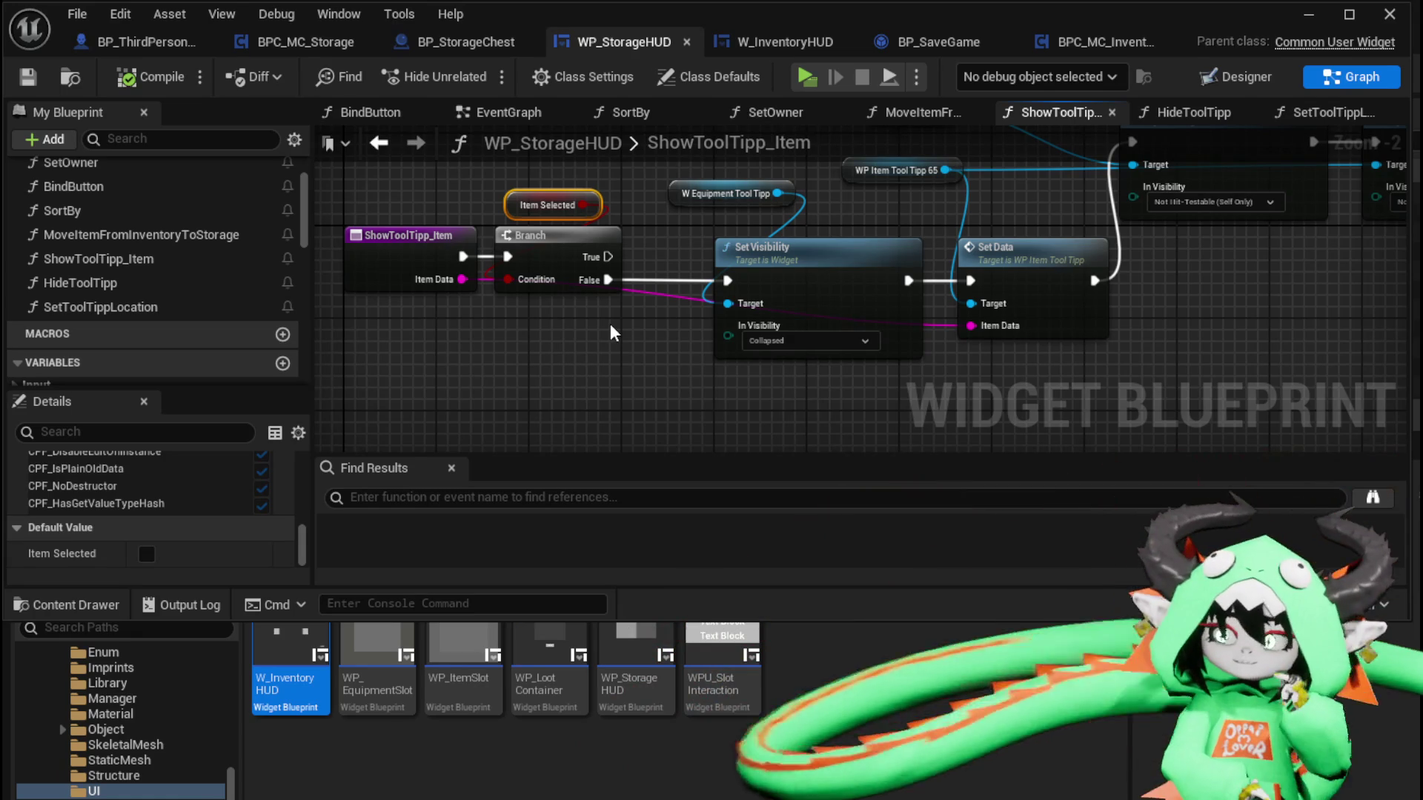
{"action": "mouse_move", "coordinate": [611, 334]}
{"action": "left_mouse_down"}
{"action": "mouse_move", "coordinate": [552, 362]}
{"action": "mouse_move", "coordinate": [718, 358]}
{"action": "mouse_move", "coordinate": [399, 383]}
{"action": "left_mouse_up"}
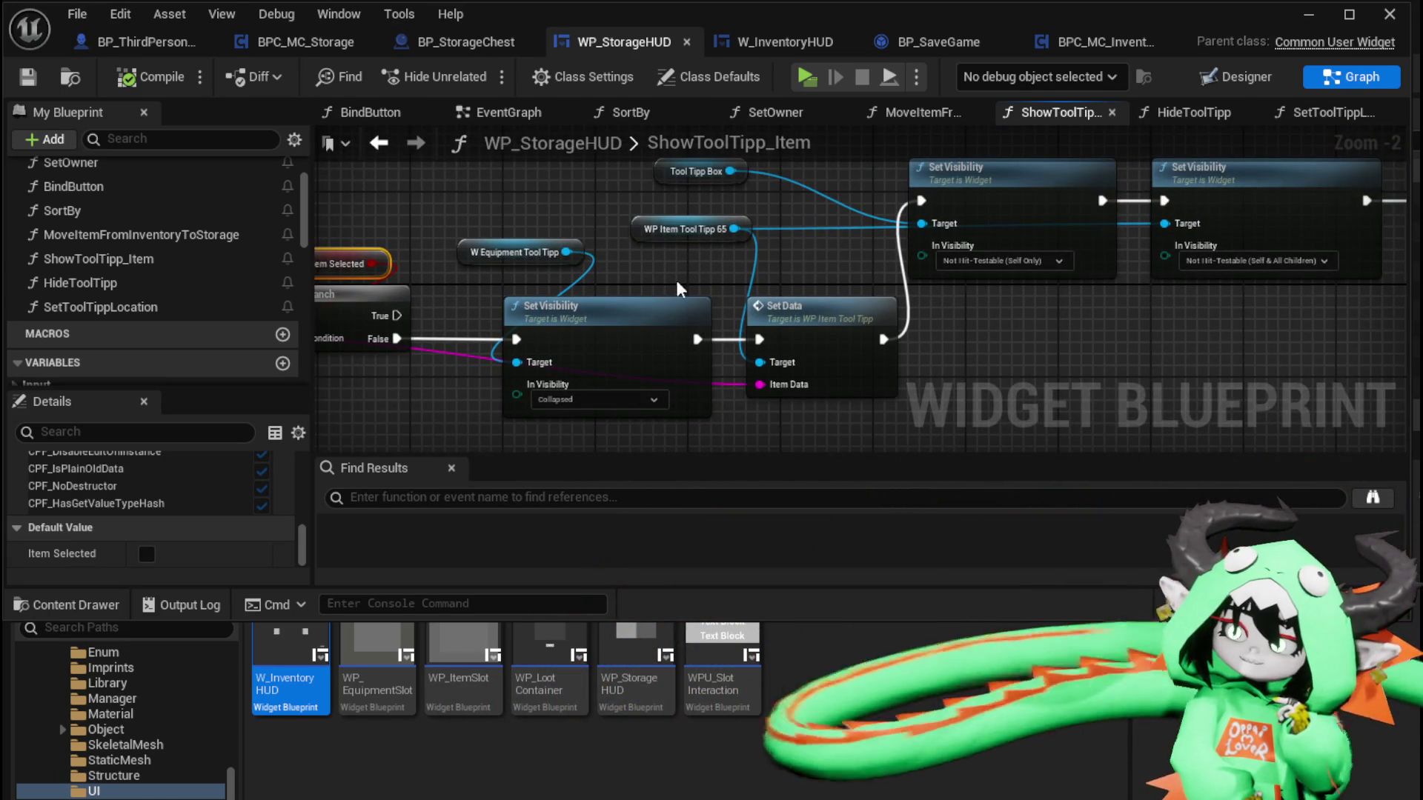
{"action": "mouse_move", "coordinate": [676, 280]}
{"action": "left_mouse_down"}
{"action": "mouse_move", "coordinate": [512, 307]}
{"action": "mouse_move", "coordinate": [560, 303]}
{"action": "left_mouse_up"}
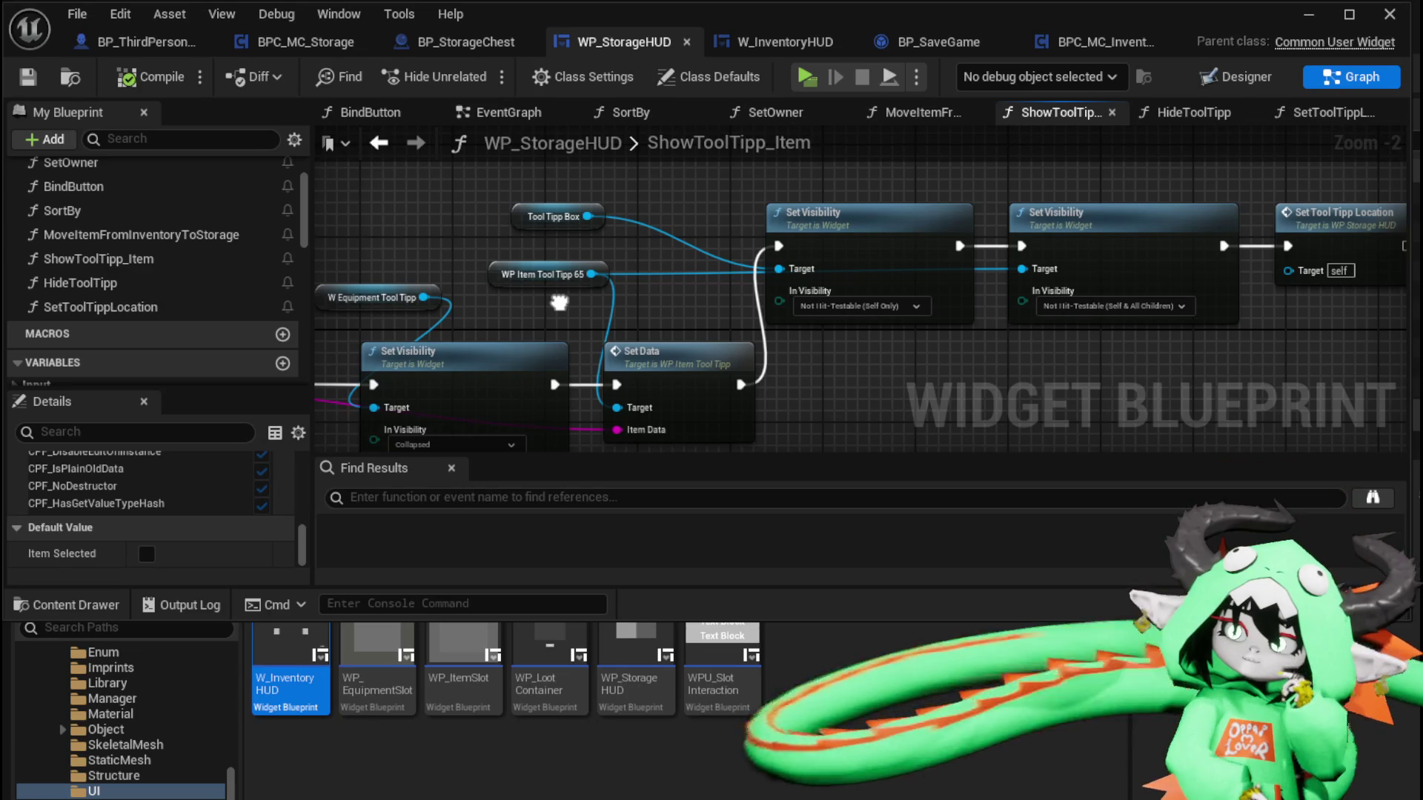
{"action": "left_click_drag", "start_coordinate": [560, 302], "coordinate": [300, 290]}
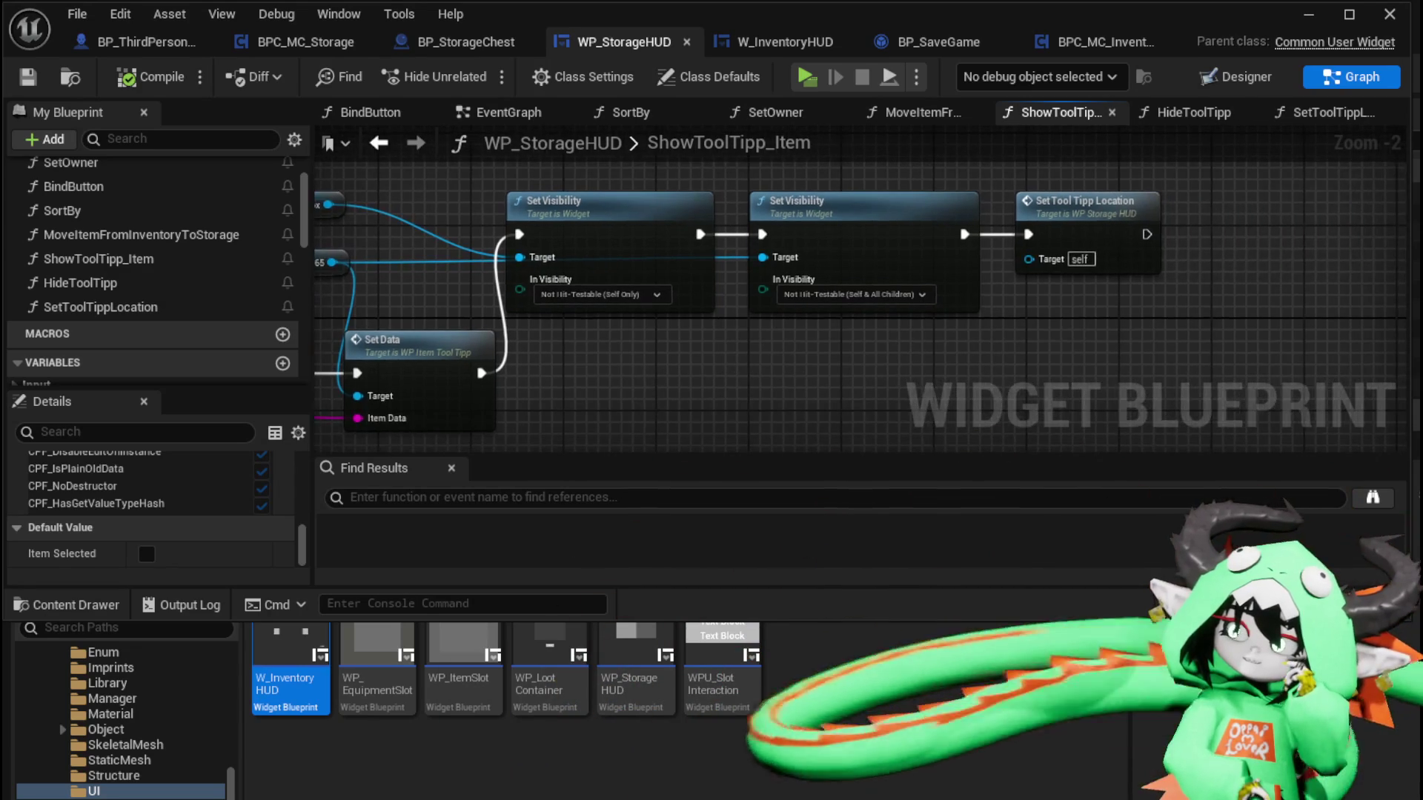
Open SetToolTippLocation and reposition its entry node beside the chain
{"action": "double_click", "coordinate": [1060, 228]}
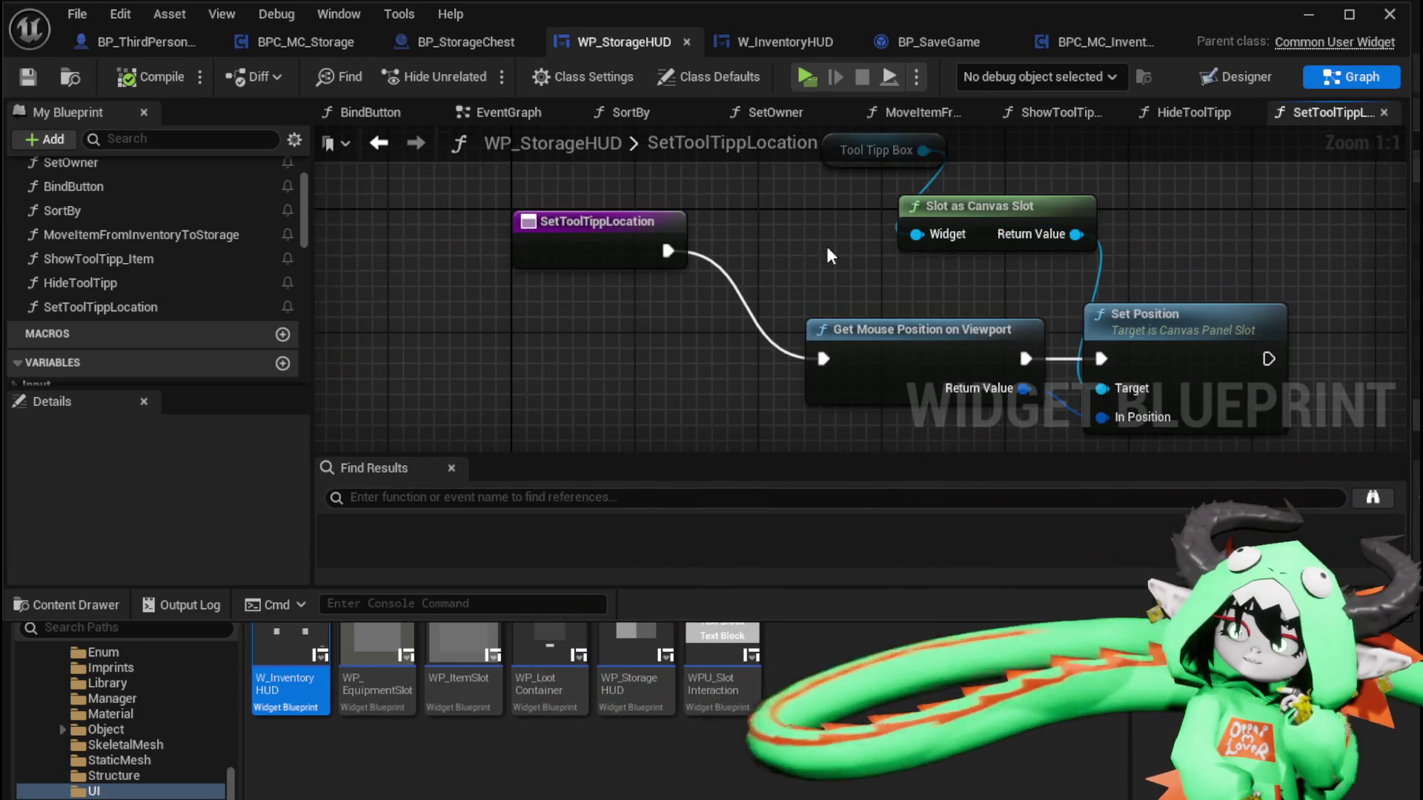
{"action": "mouse_move", "coordinate": [826, 246]}
{"action": "left_mouse_down"}
{"action": "mouse_move", "coordinate": [718, 243]}
{"action": "mouse_move", "coordinate": [723, 228]}
{"action": "left_mouse_up"}
{"action": "scroll", "coordinate": [724, 228], "scroll_direction": "down", "scroll_amount": 2}
{"action": "mouse_move", "coordinate": [586, 215]}
{"action": "left_mouse_down"}
{"action": "mouse_move", "coordinate": [602, 285]}
{"action": "mouse_move", "coordinate": [528, 262]}
{"action": "left_mouse_up"}
{"action": "left_click", "coordinate": [612, 234]}
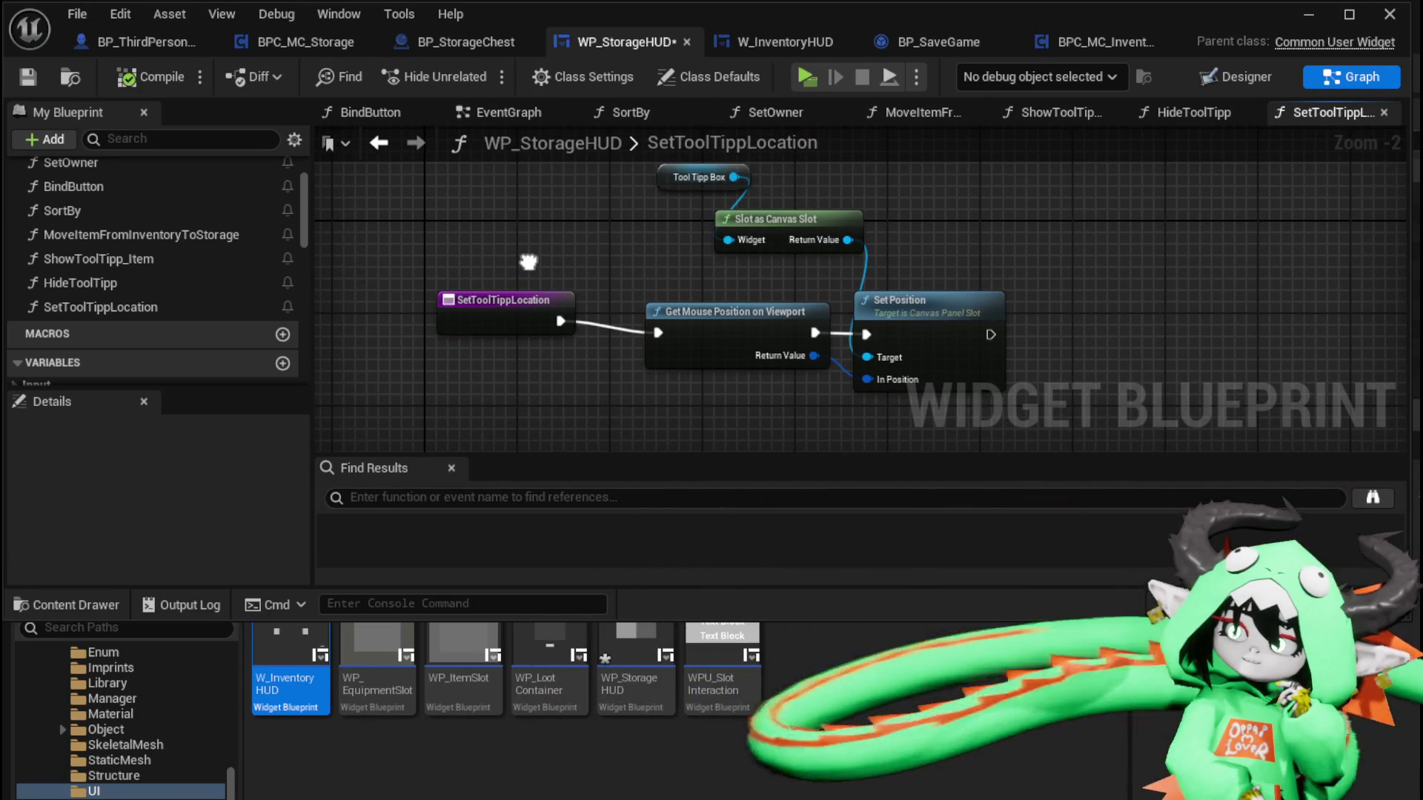
{"action": "left_click_drag", "start_coordinate": [506, 298], "coordinate": [502, 310]}
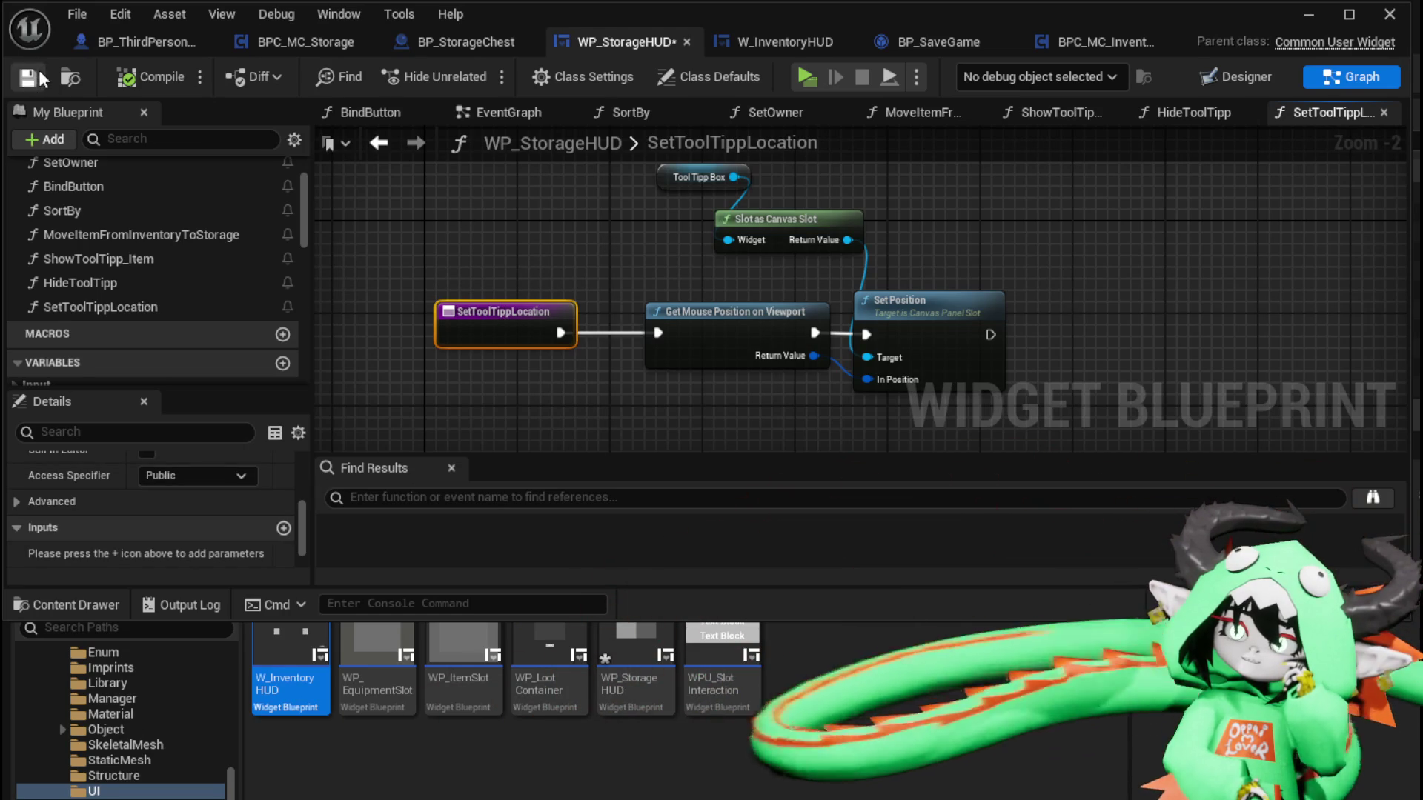
Return to ShowToolTipp_Item and bring up its entry node's context actions
{"action": "double_click", "coordinate": [140, 260]}
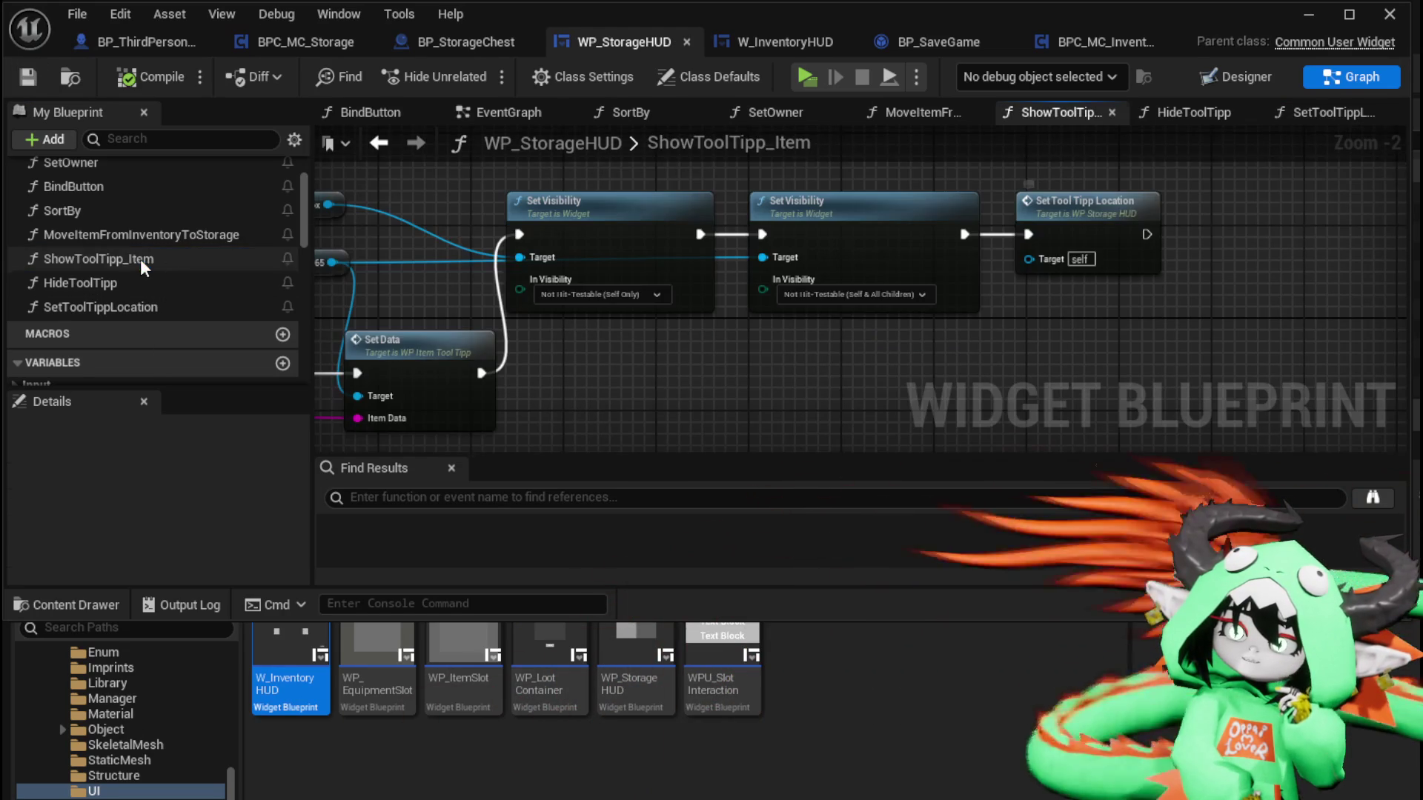
{"action": "left_click_drag", "start_coordinate": [415, 259], "coordinate": [593, 210]}
{"action": "right_click", "coordinate": [418, 273]}
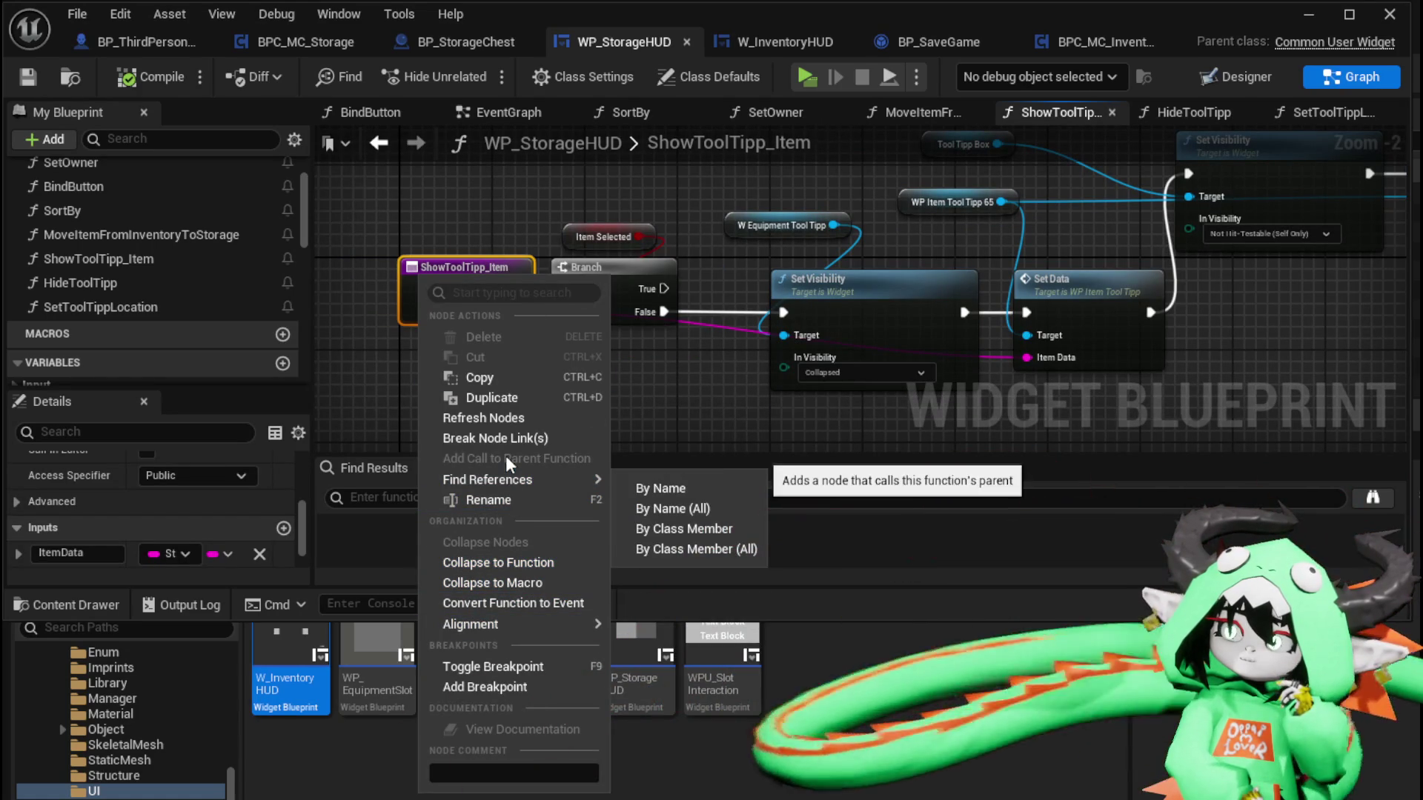
Add a breakpoint on the ShowToolTipp_Item entry node
{"action": "left_click", "coordinate": [480, 686]}
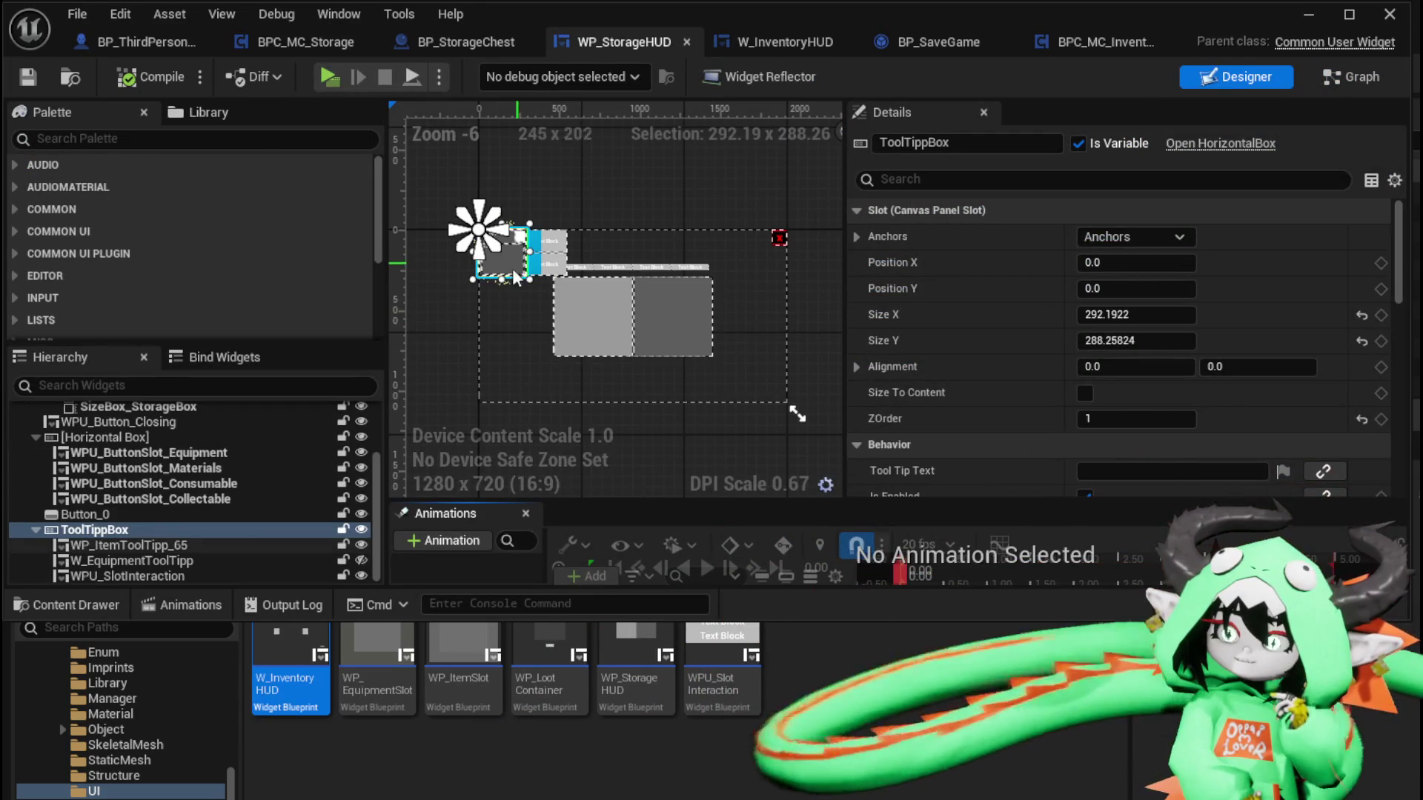
{"action": "scroll", "coordinate": [1159, 412], "scroll_direction": "down", "scroll_amount": 5}
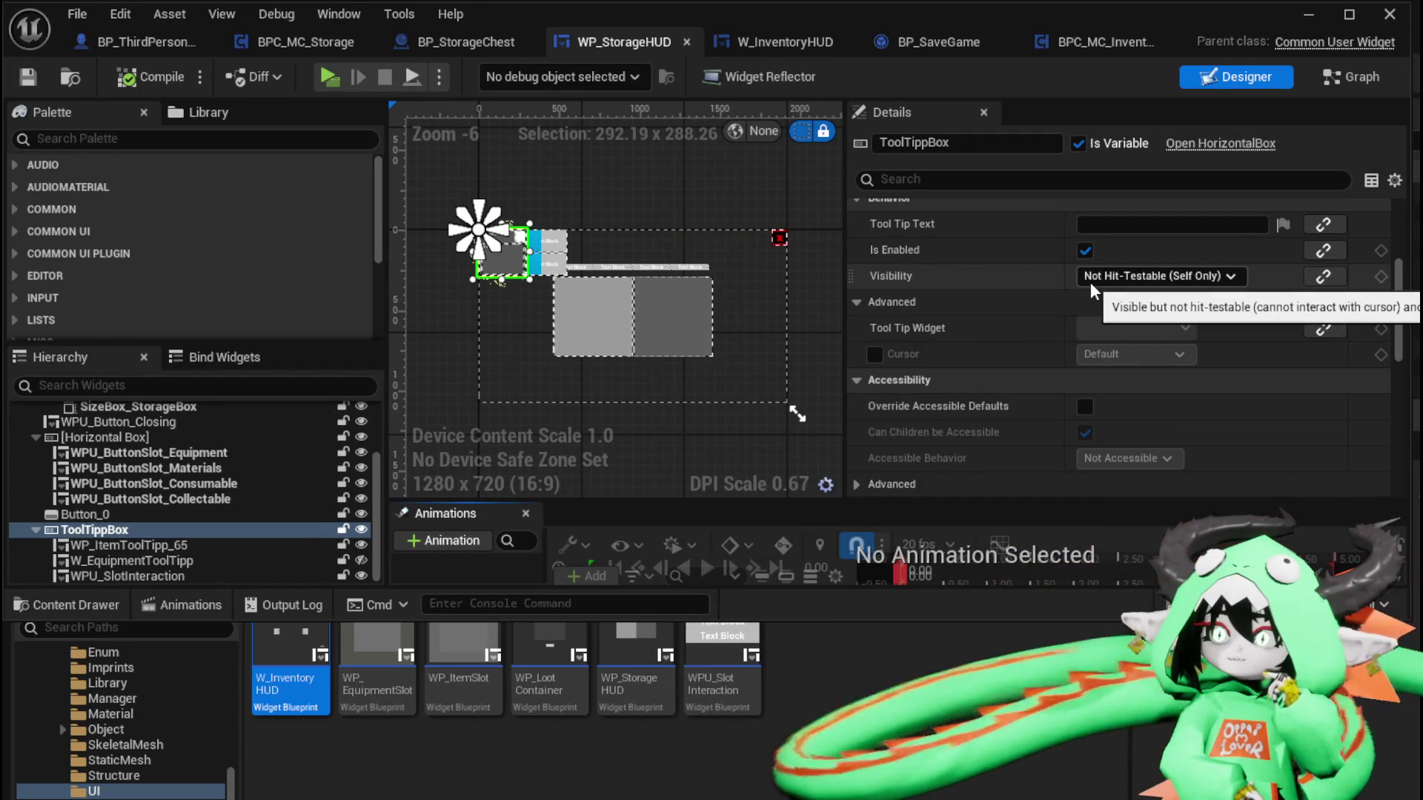
{"action": "scroll", "coordinate": [1171, 298], "scroll_direction": "up", "scroll_amount": 5}
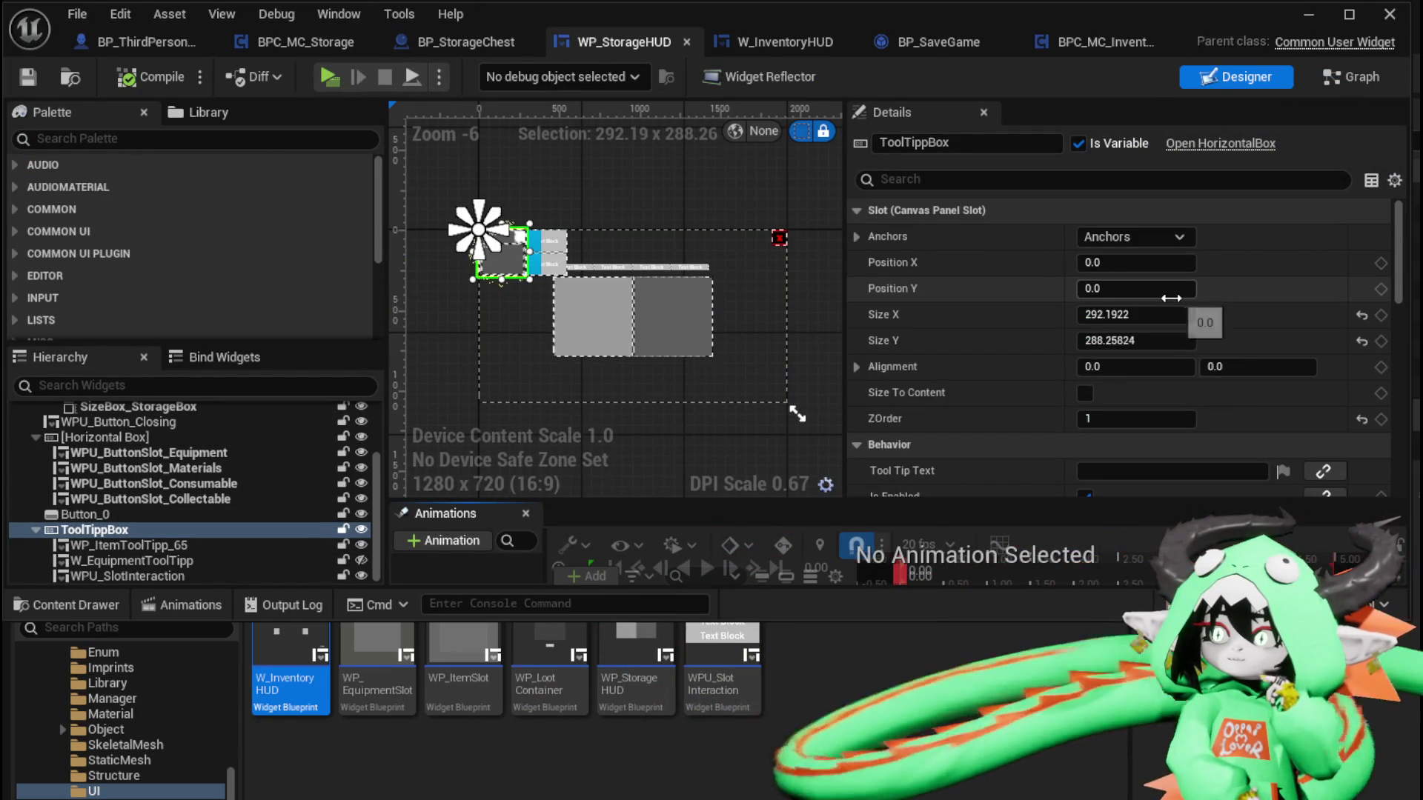
{"action": "scroll", "coordinate": [1171, 297], "scroll_direction": "down", "scroll_amount": 5}
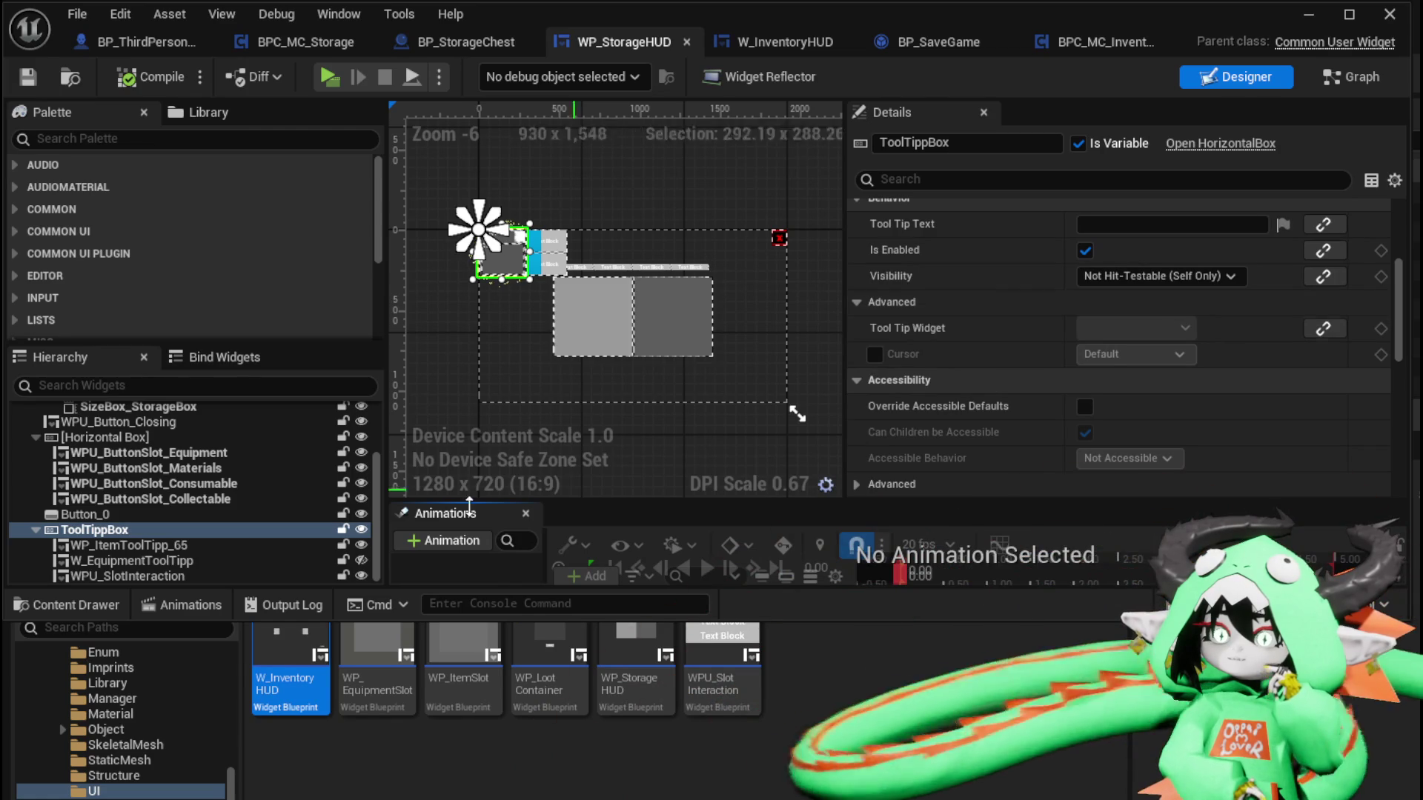
Set WP_ItemToolTipp_65 to Not Hit-Testable (Self & All Children), compile, and start a play test
{"action": "left_click", "coordinate": [161, 546]}
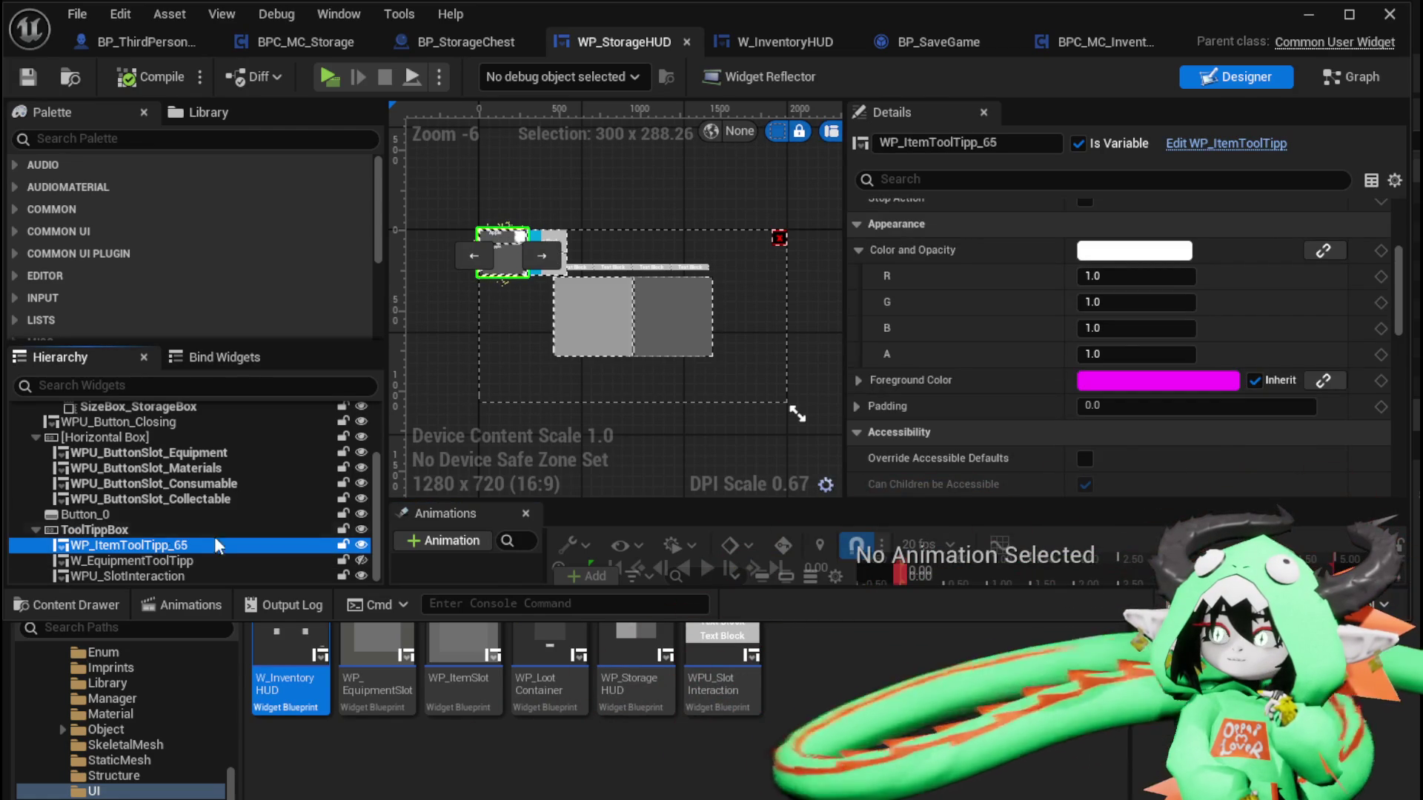
{"action": "scroll", "coordinate": [1114, 340], "scroll_direction": "up", "scroll_amount": 5}
{"action": "scroll", "coordinate": [1114, 340], "scroll_direction": "down", "scroll_amount": 5}
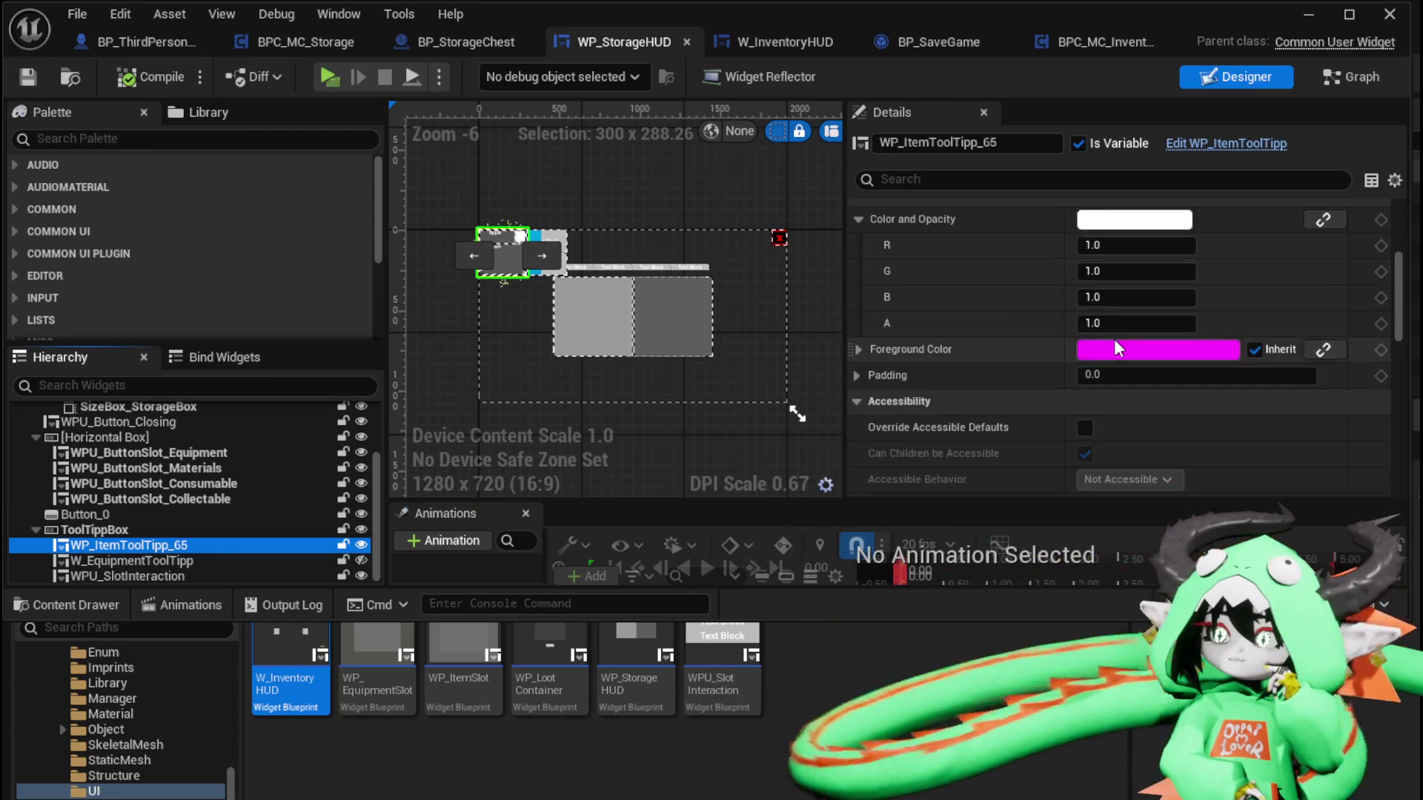
{"action": "scroll", "coordinate": [1114, 339], "scroll_direction": "down", "scroll_amount": 5}
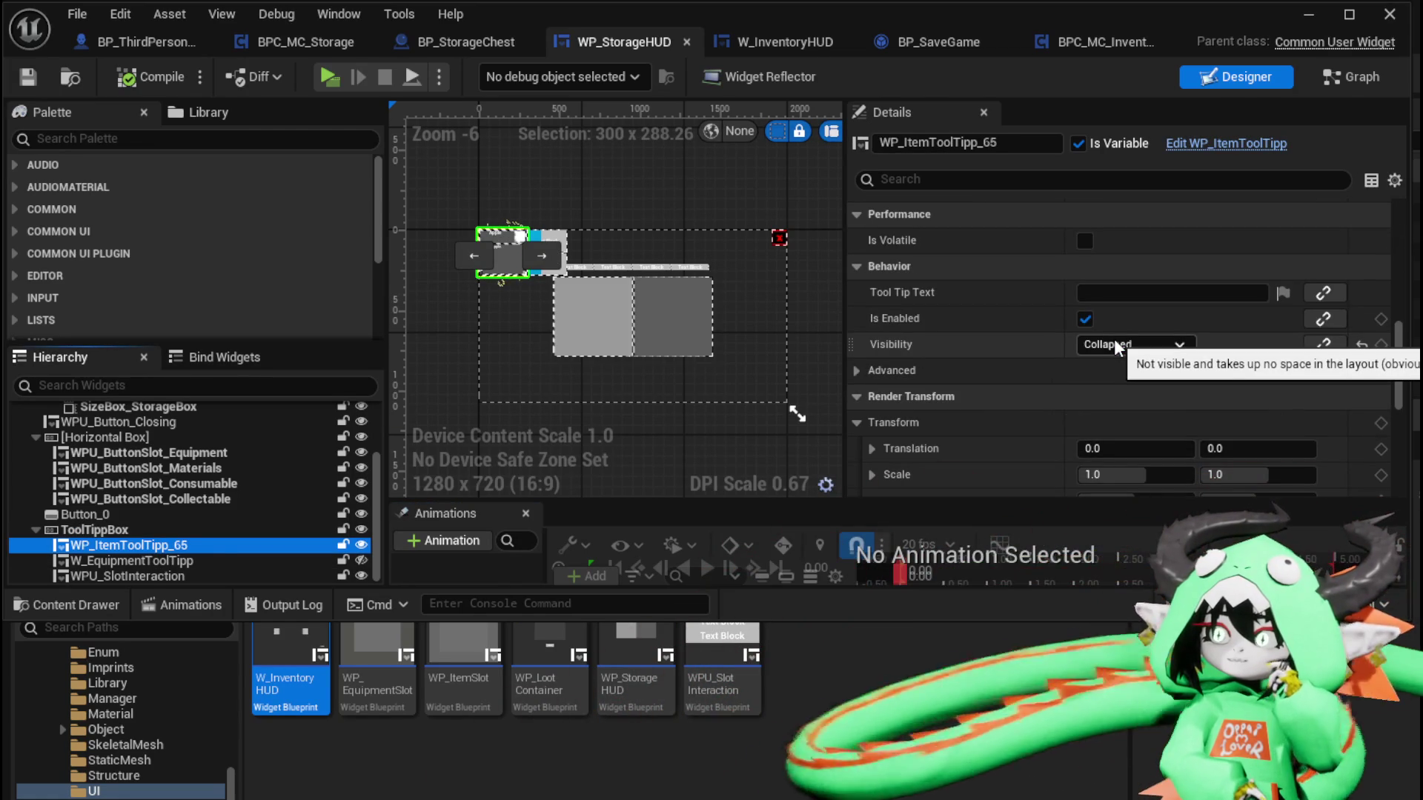
{"action": "left_click", "coordinate": [1114, 340]}
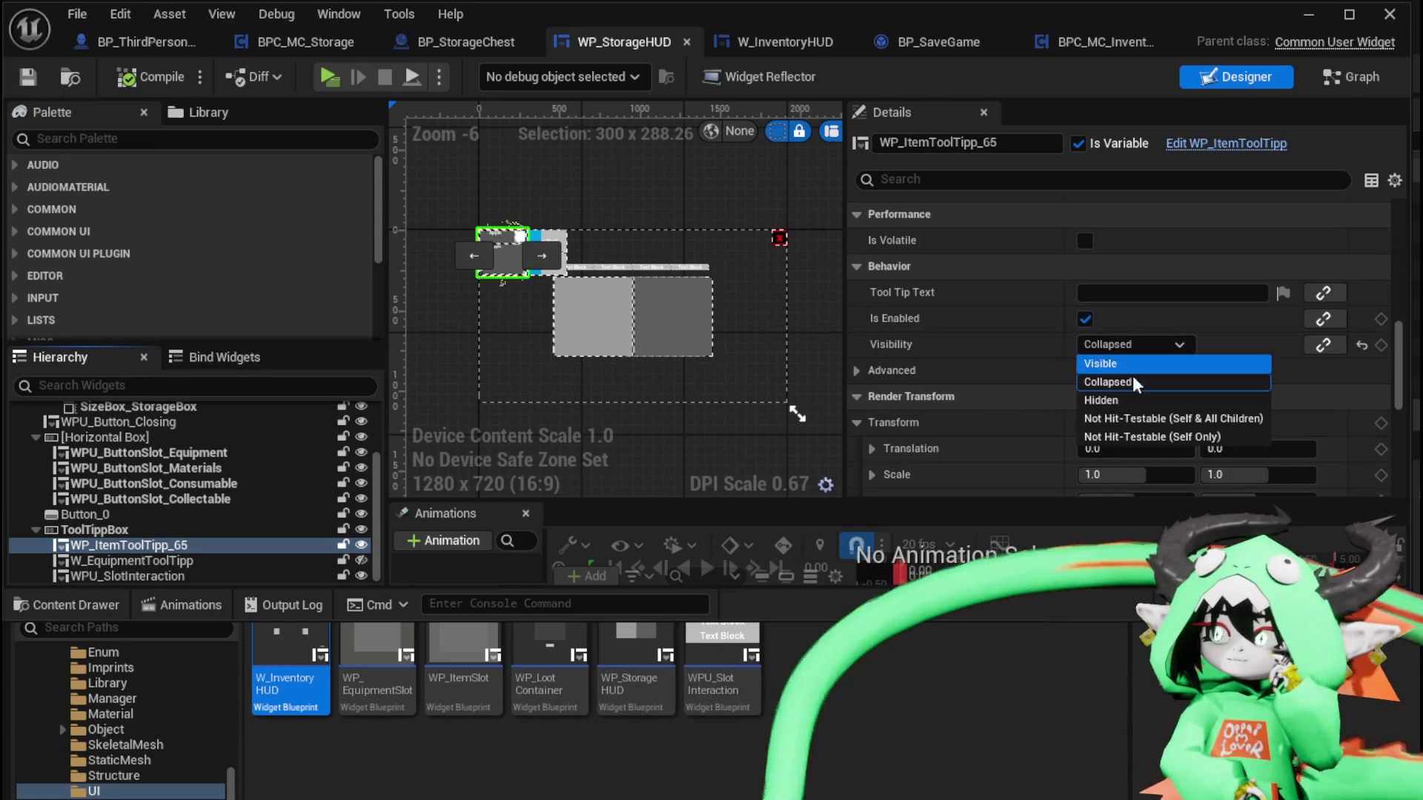
{"action": "left_click", "coordinate": [1138, 419]}
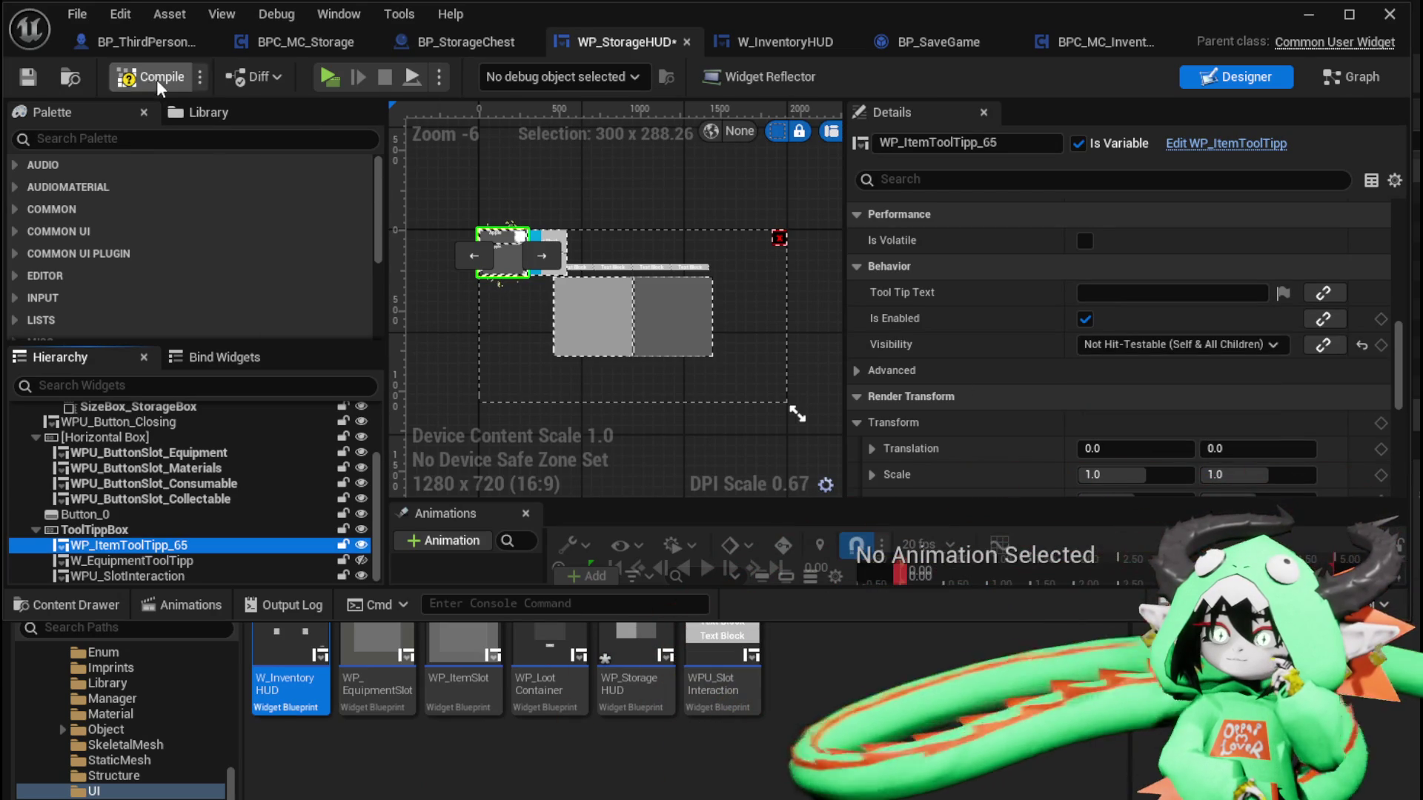
{"action": "left_click", "coordinate": [35, 81]}
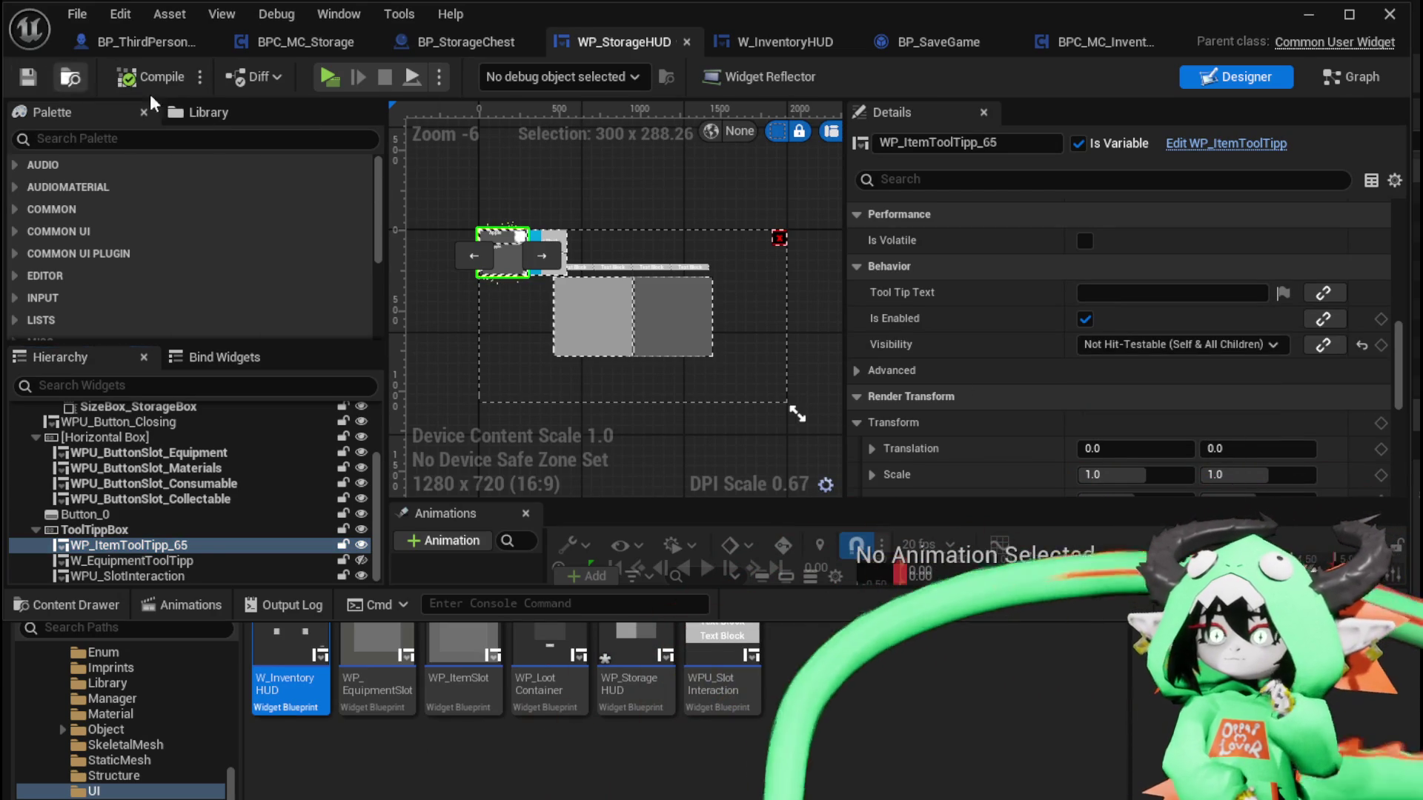
{"action": "left_click", "coordinate": [1308, 16]}
{"action": "left_click", "coordinate": [474, 73]}
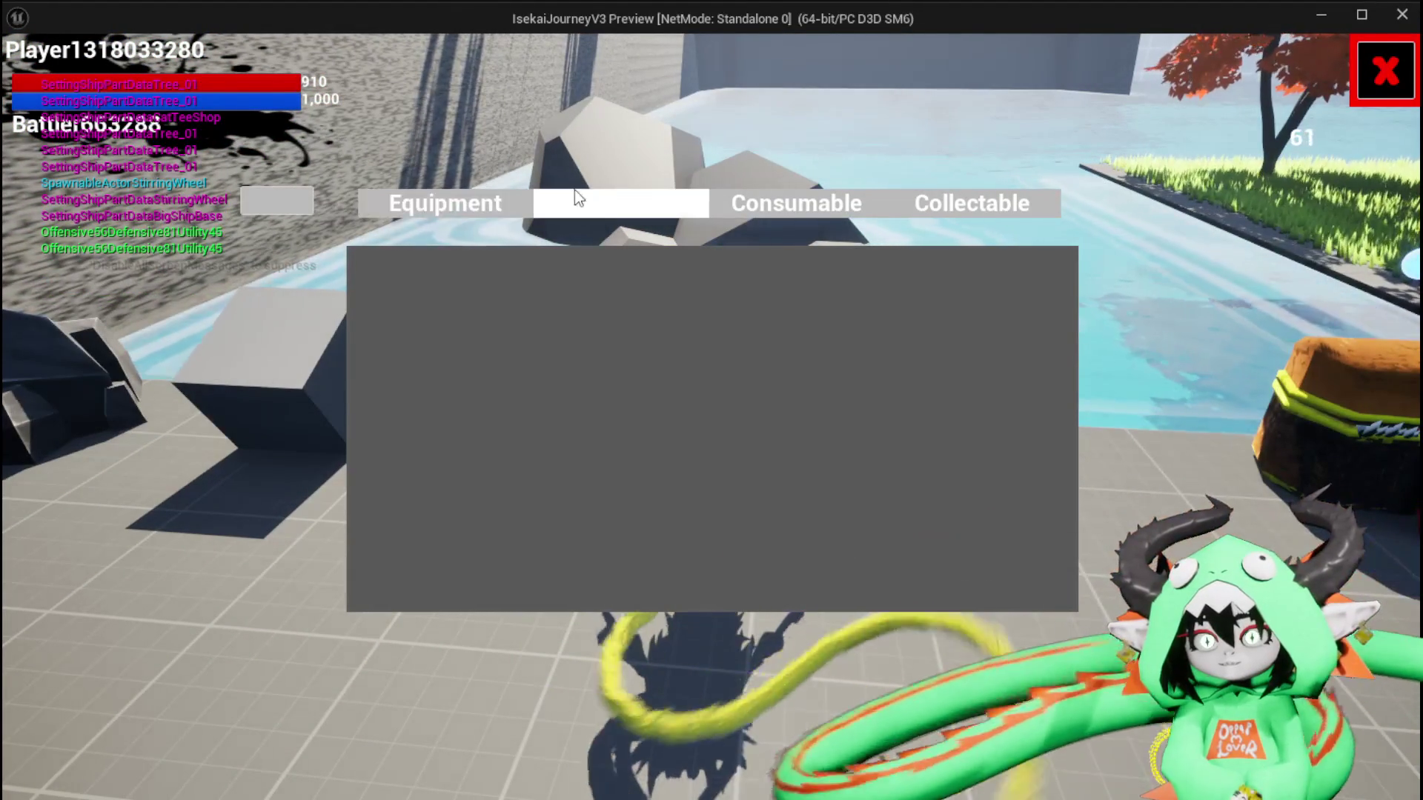
Move one item of the 3-stack from the Material tab into storage, then stop and Save All
{"action": "left_click", "coordinate": [593, 190]}
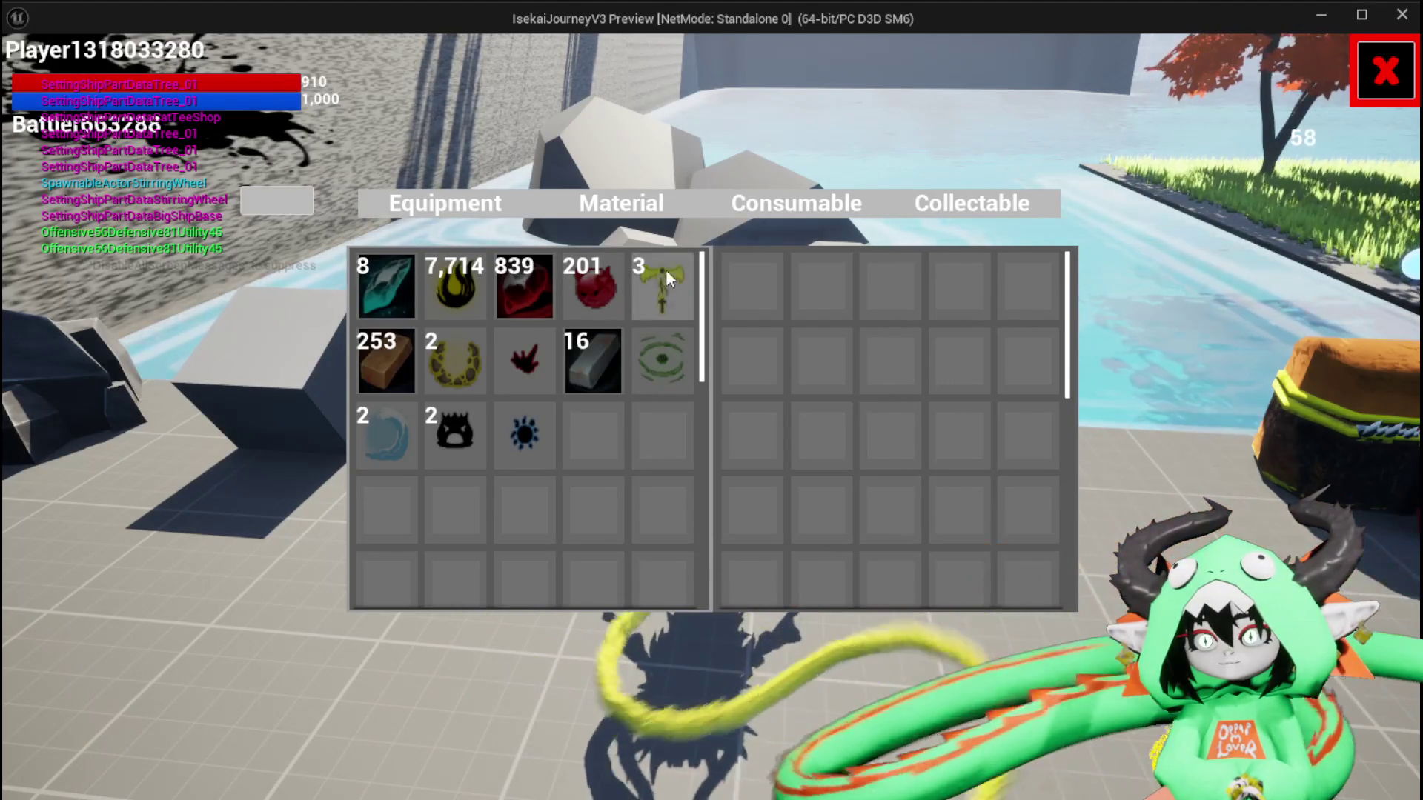
{"action": "left_click", "coordinate": [665, 282]}
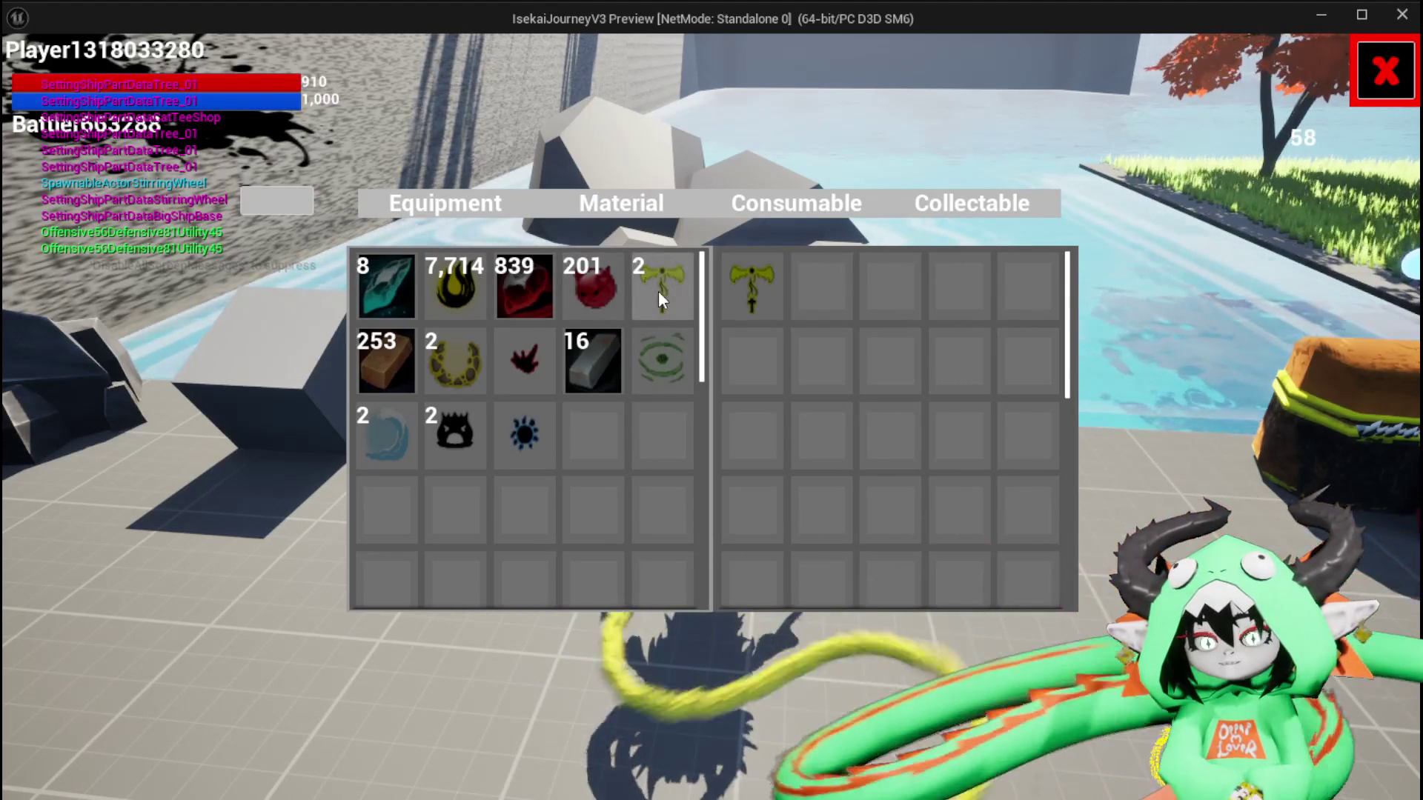
{"action": "key", "text": "Escape"}
{"action": "left_click", "coordinate": [25, 74]}
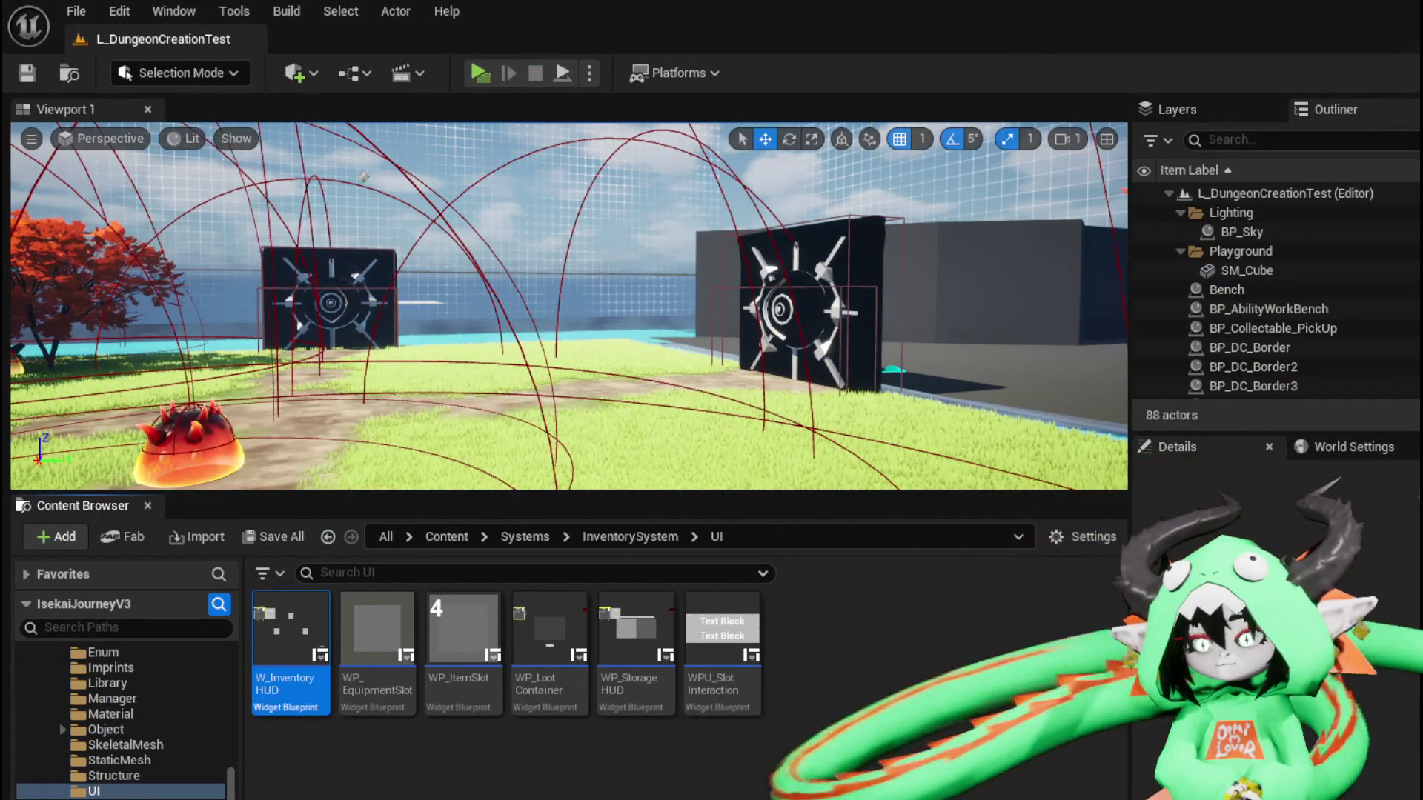
Set the WP_ItemToolTipp_65 widget's Visibility to Collapsed
{"action": "key", "text": "alt+Tab"}
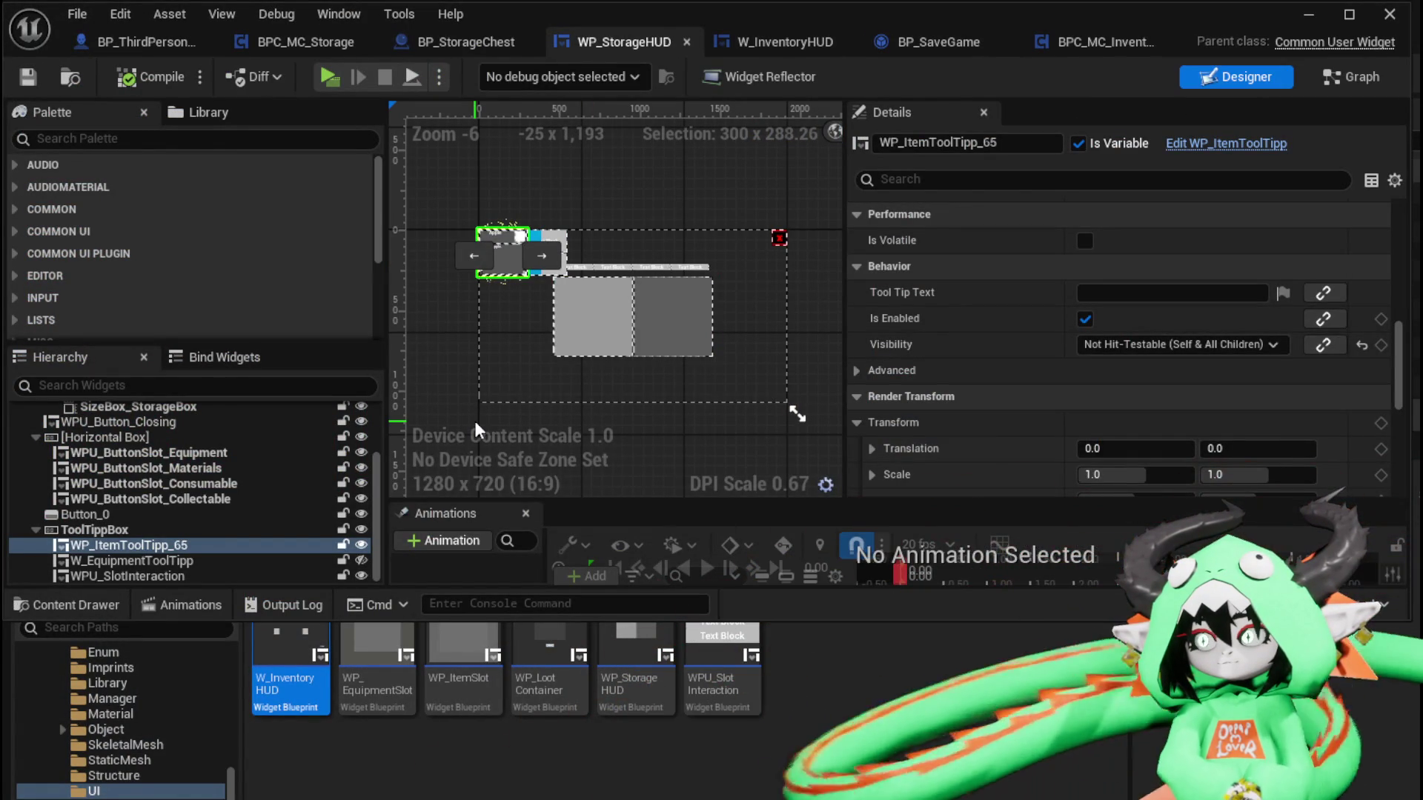
{"action": "left_click", "coordinate": [1128, 347]}
{"action": "left_click", "coordinate": [1114, 382]}
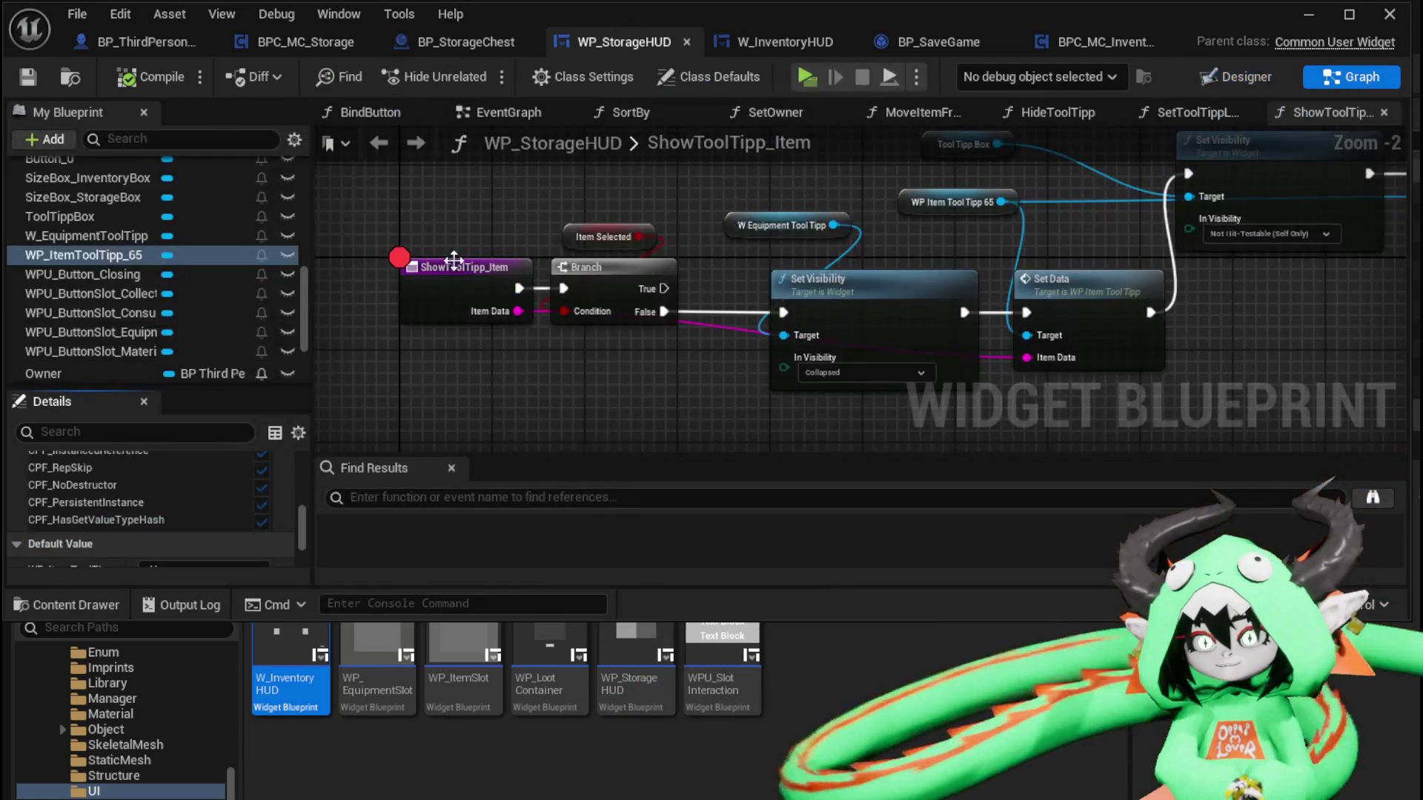
{"action": "scroll", "coordinate": [171, 261], "scroll_direction": "up", "scroll_amount": 3}
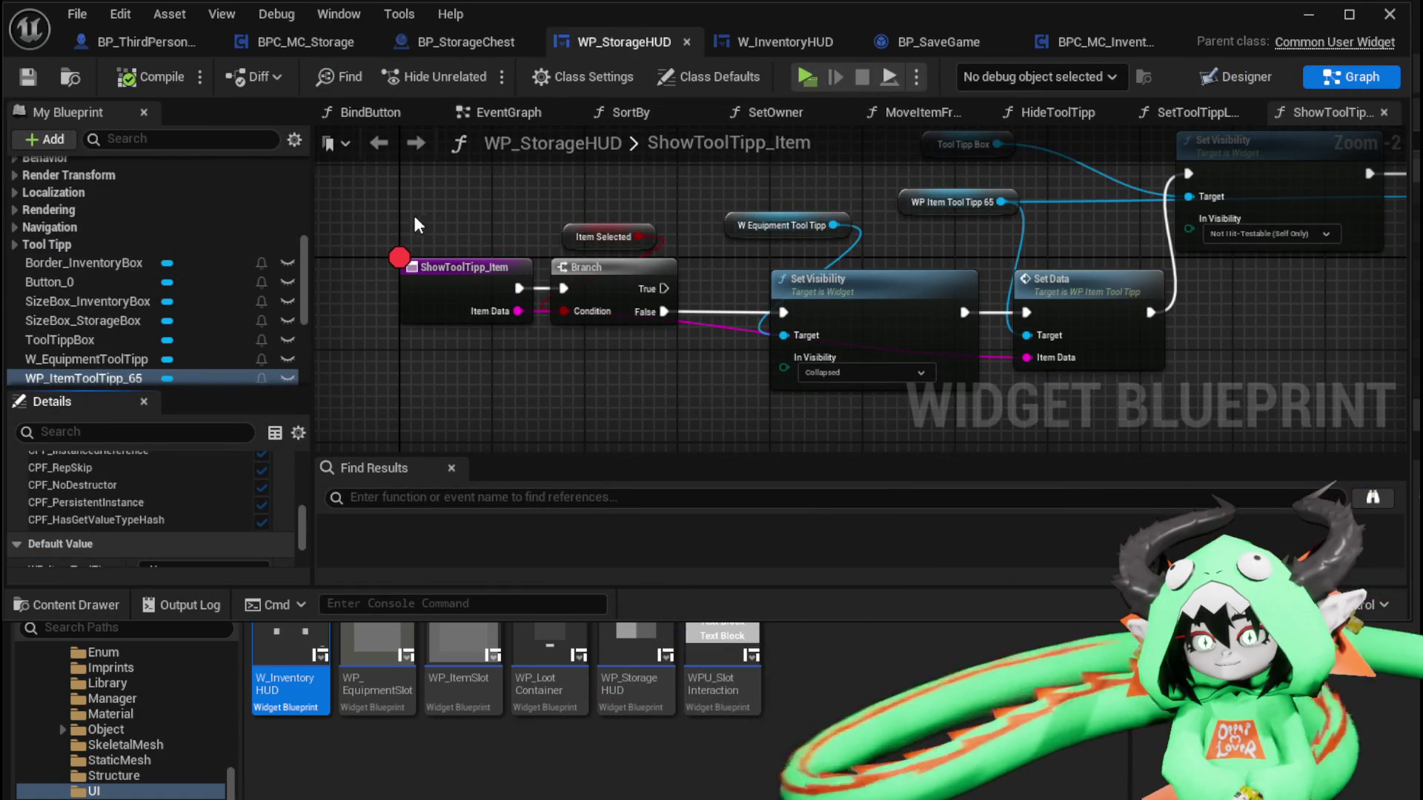
{"action": "left_click_drag", "start_coordinate": [407, 215], "coordinate": [455, 396]}
{"action": "scroll", "coordinate": [130, 235], "scroll_direction": "up", "scroll_amount": 8}
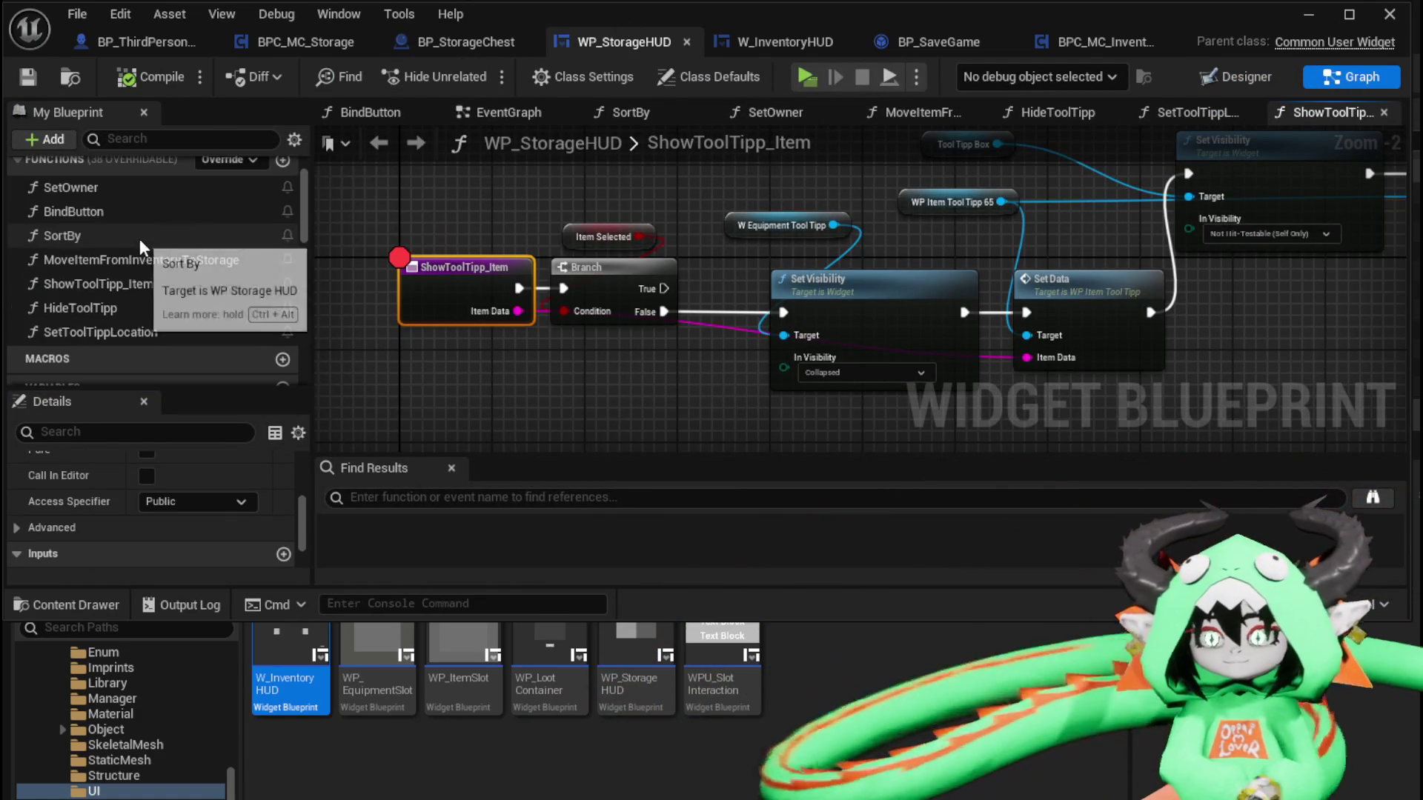
In SetOwner, reposition the HideToolTipp Create Event node by the inventory box's On Un Hover binding
{"action": "double_click", "coordinate": [122, 188]}
{"action": "scroll", "coordinate": [774, 306], "scroll_direction": "up", "scroll_amount": 3}
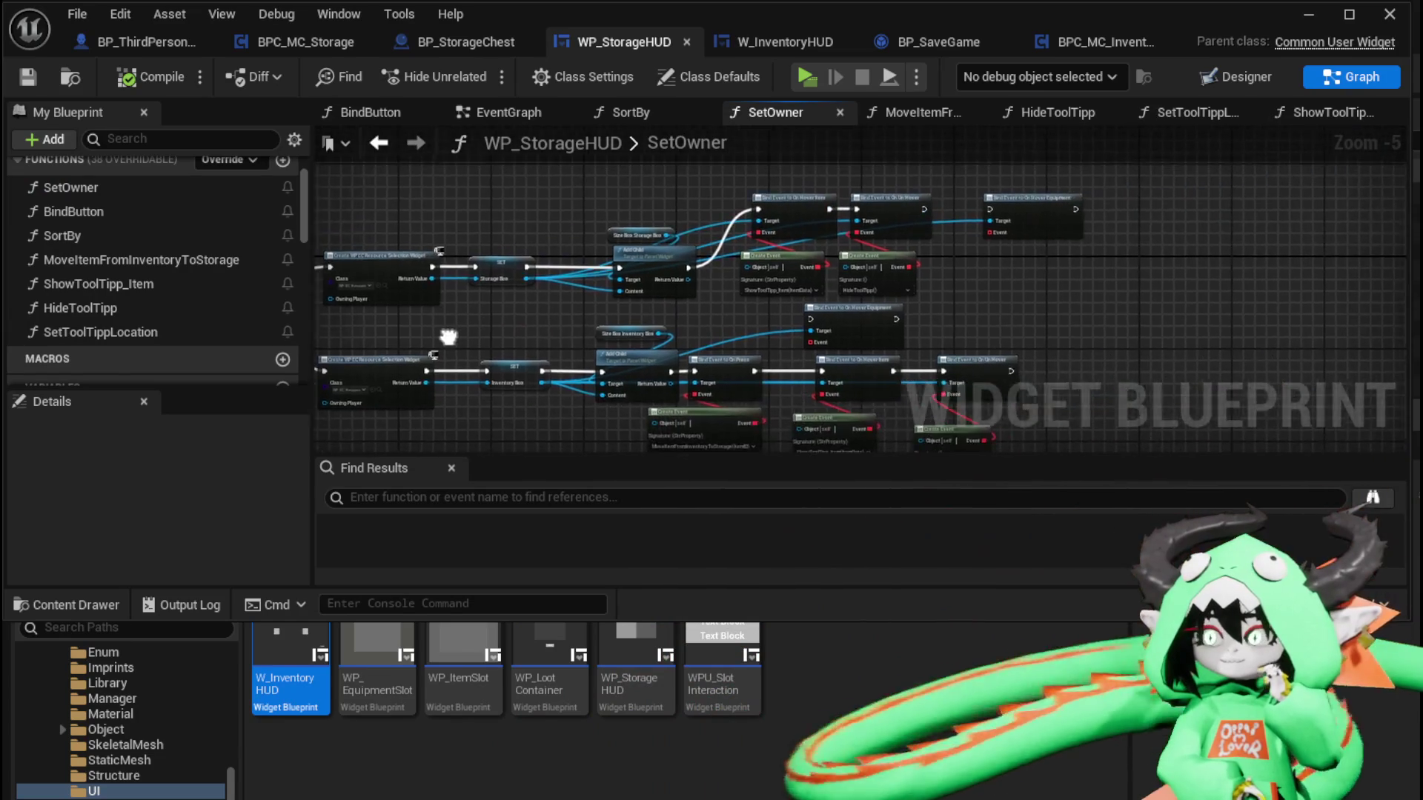
{"action": "mouse_move", "coordinate": [621, 216]}
{"action": "left_mouse_down"}
{"action": "mouse_move", "coordinate": [991, 213]}
{"action": "mouse_move", "coordinate": [545, 230]}
{"action": "left_mouse_up"}
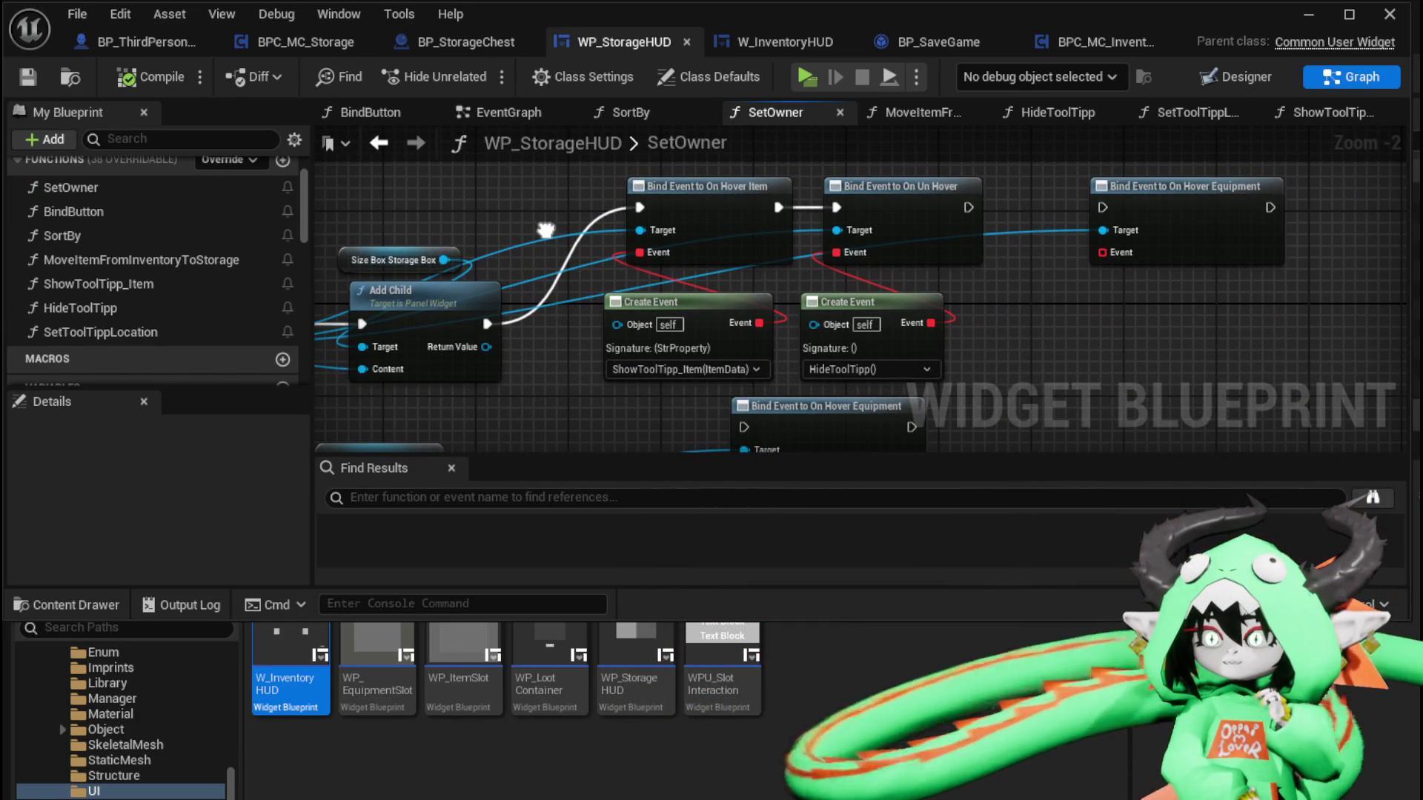
{"action": "mouse_move", "coordinate": [545, 229]}
{"action": "left_mouse_down"}
{"action": "mouse_move", "coordinate": [763, 245]}
{"action": "mouse_move", "coordinate": [781, 352]}
{"action": "left_mouse_up"}
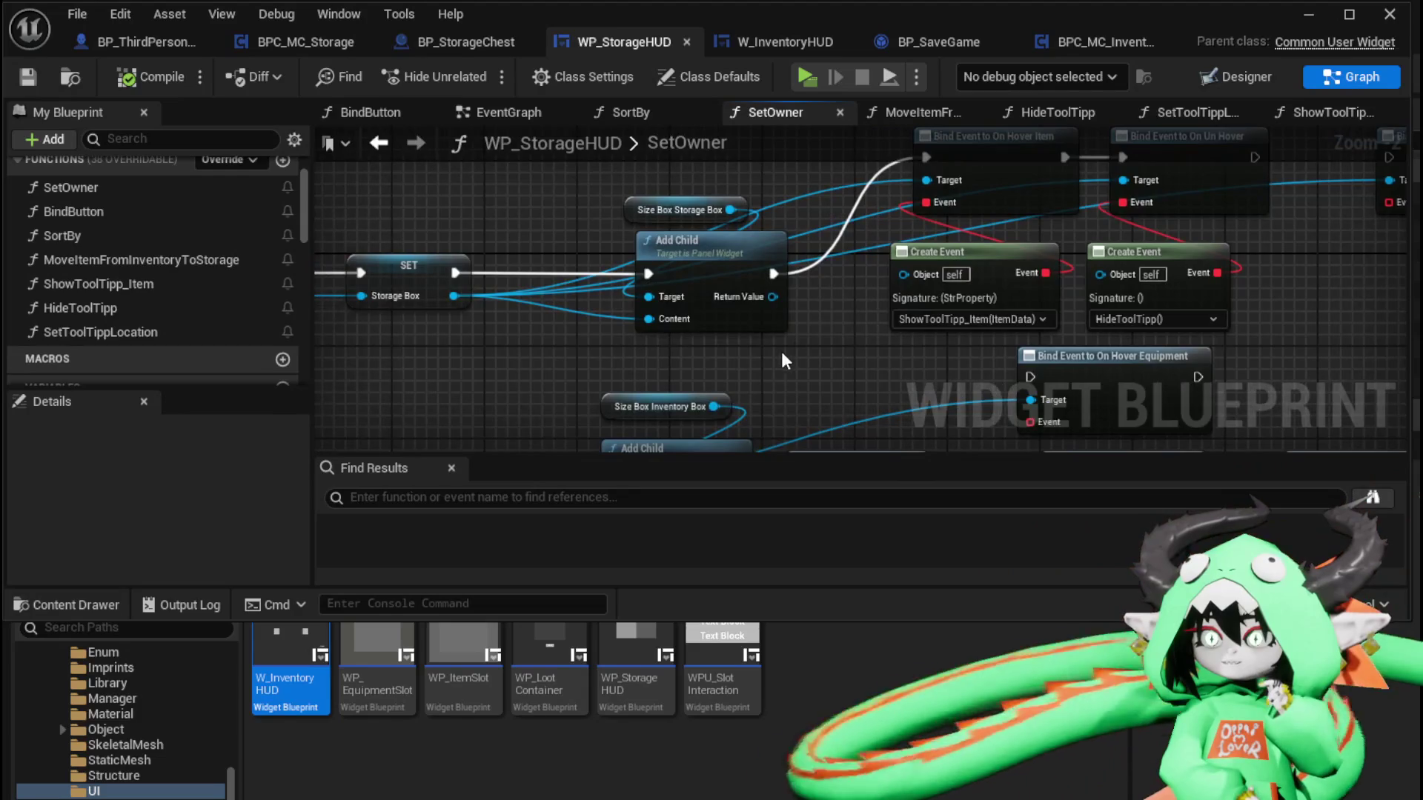
{"action": "scroll", "coordinate": [781, 351], "scroll_direction": "down", "scroll_amount": 1}
{"action": "left_click_drag", "start_coordinate": [852, 281], "coordinate": [1016, 276]}
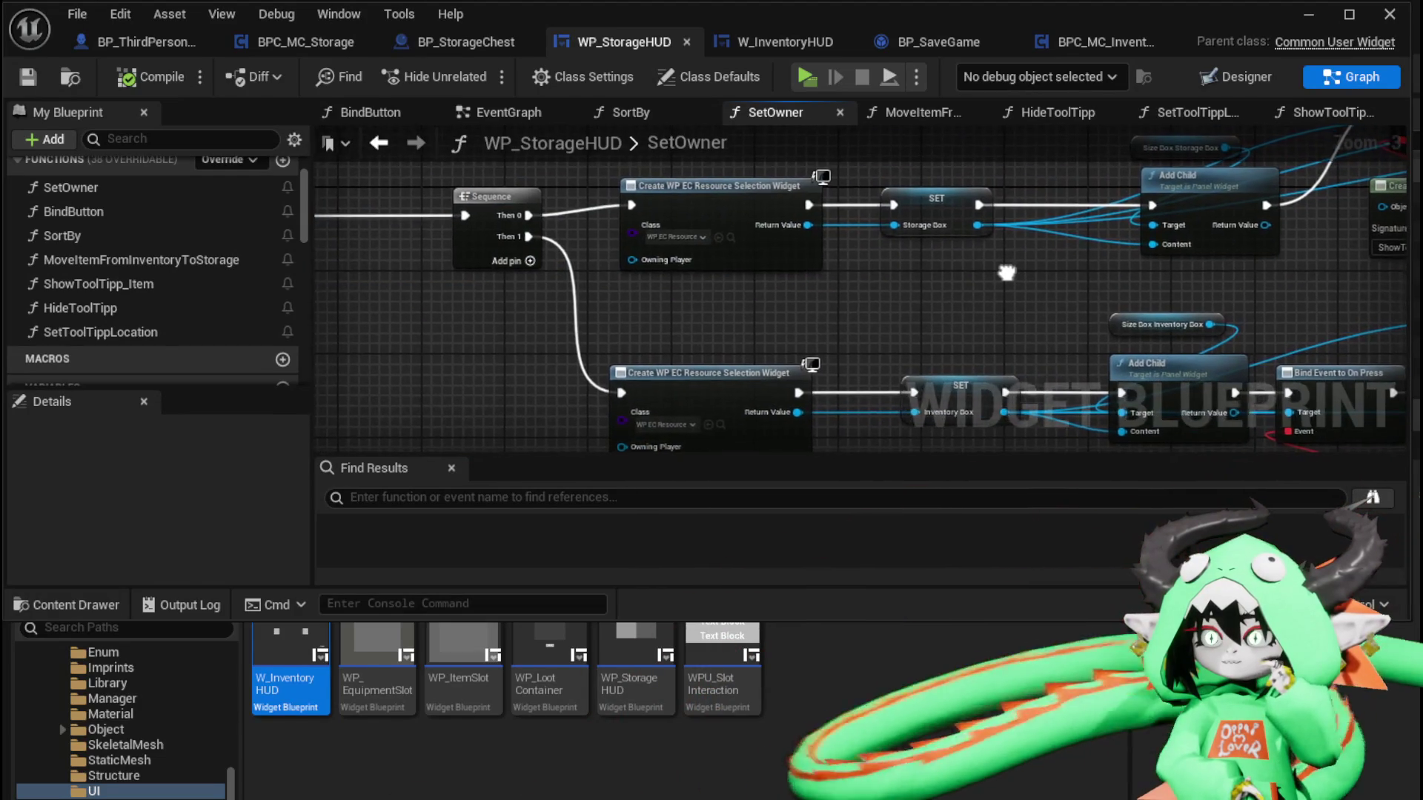
{"action": "mouse_move", "coordinate": [334, 326]}
{"action": "left_mouse_down"}
{"action": "mouse_move", "coordinate": [938, 332]}
{"action": "mouse_move", "coordinate": [558, 300]}
{"action": "mouse_move", "coordinate": [358, 225]}
{"action": "left_mouse_up"}
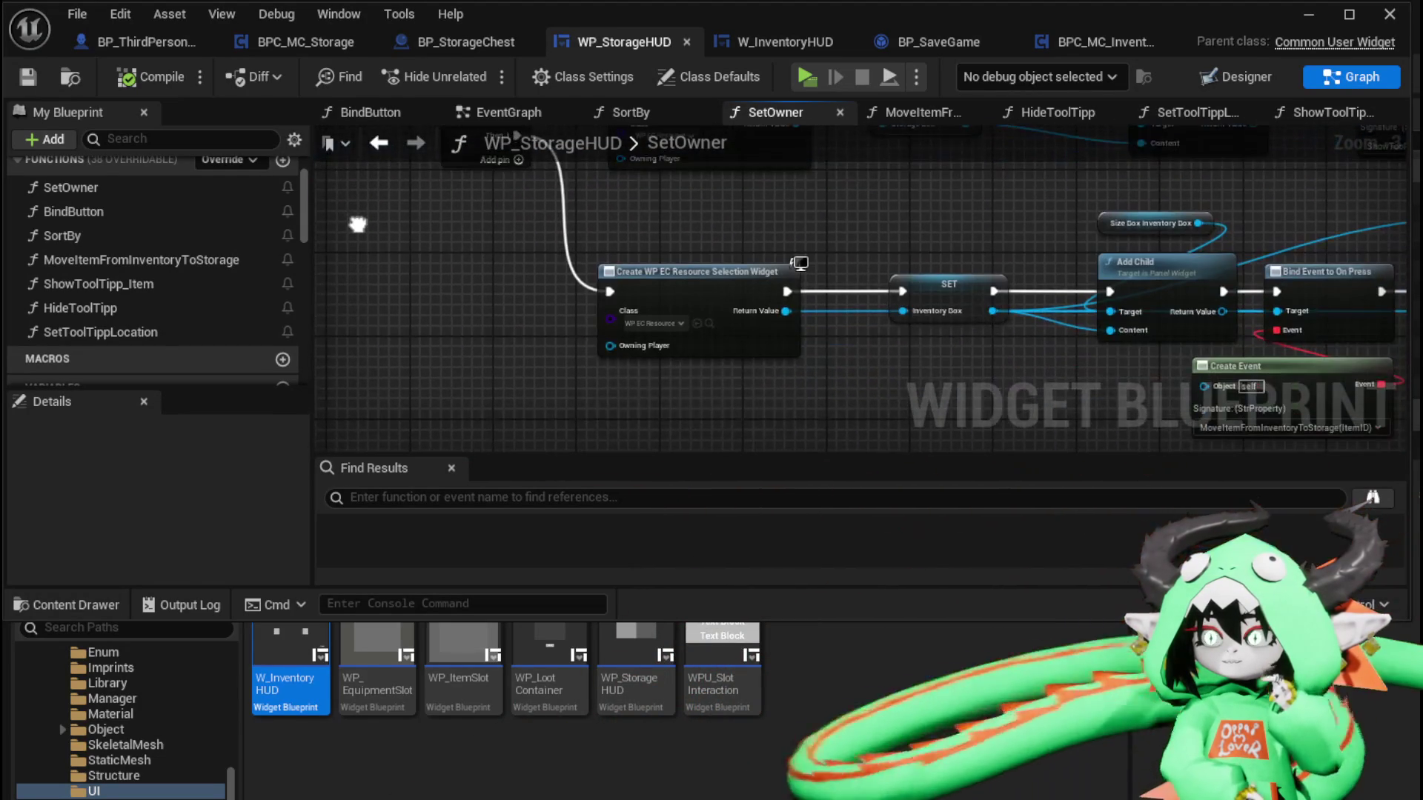
{"action": "left_click_drag", "start_coordinate": [750, 406], "coordinate": [354, 376]}
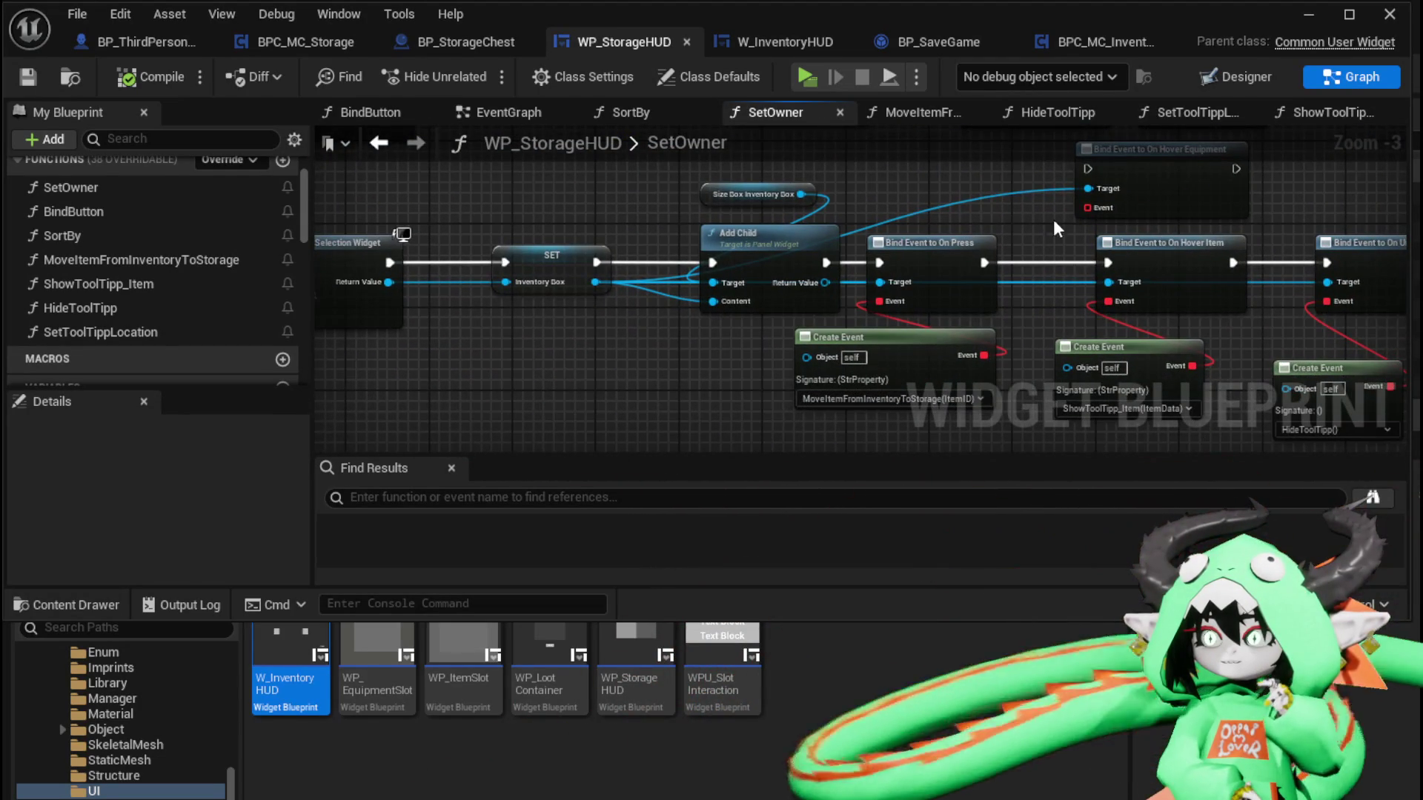
{"action": "left_click_drag", "start_coordinate": [1002, 220], "coordinate": [646, 176]}
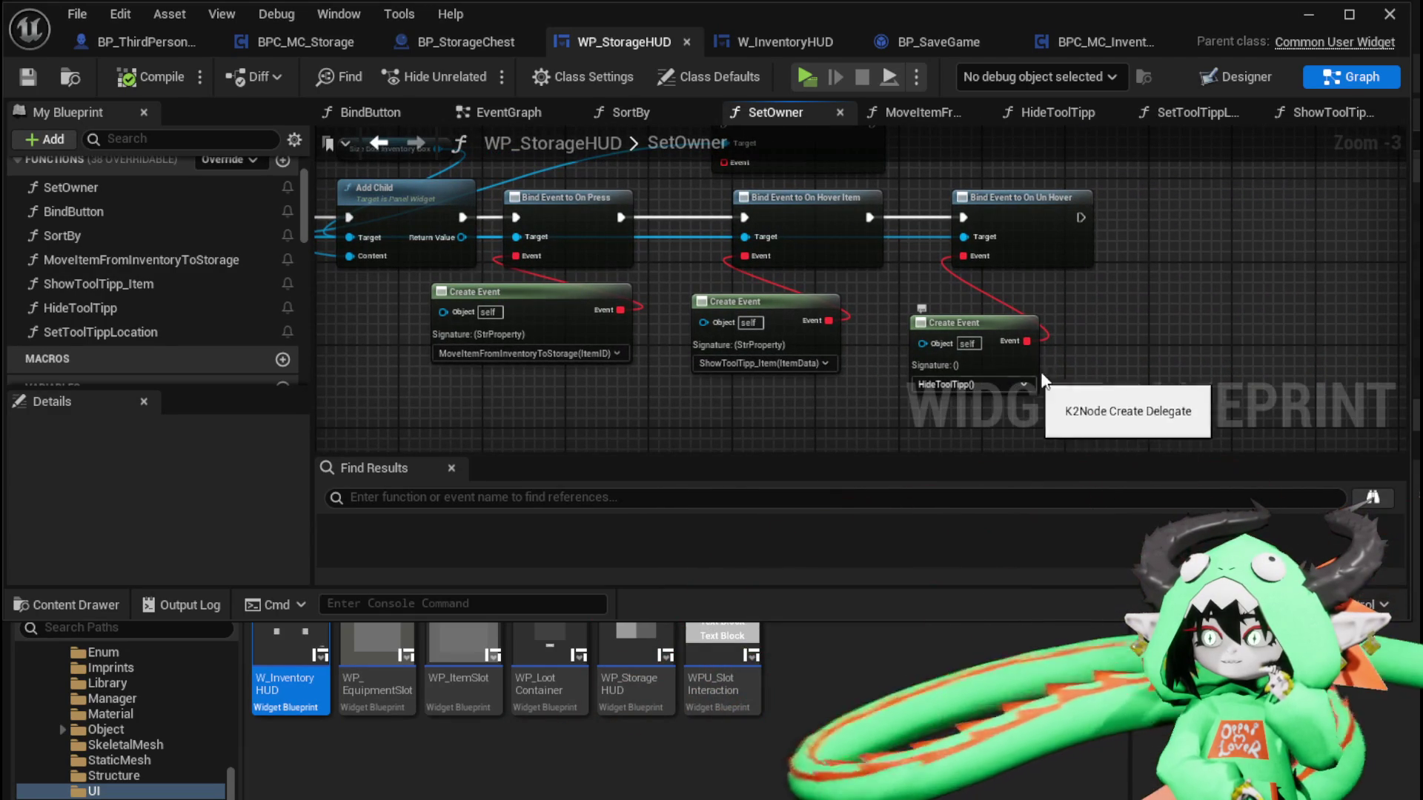
{"action": "left_click_drag", "start_coordinate": [986, 321], "coordinate": [993, 293]}
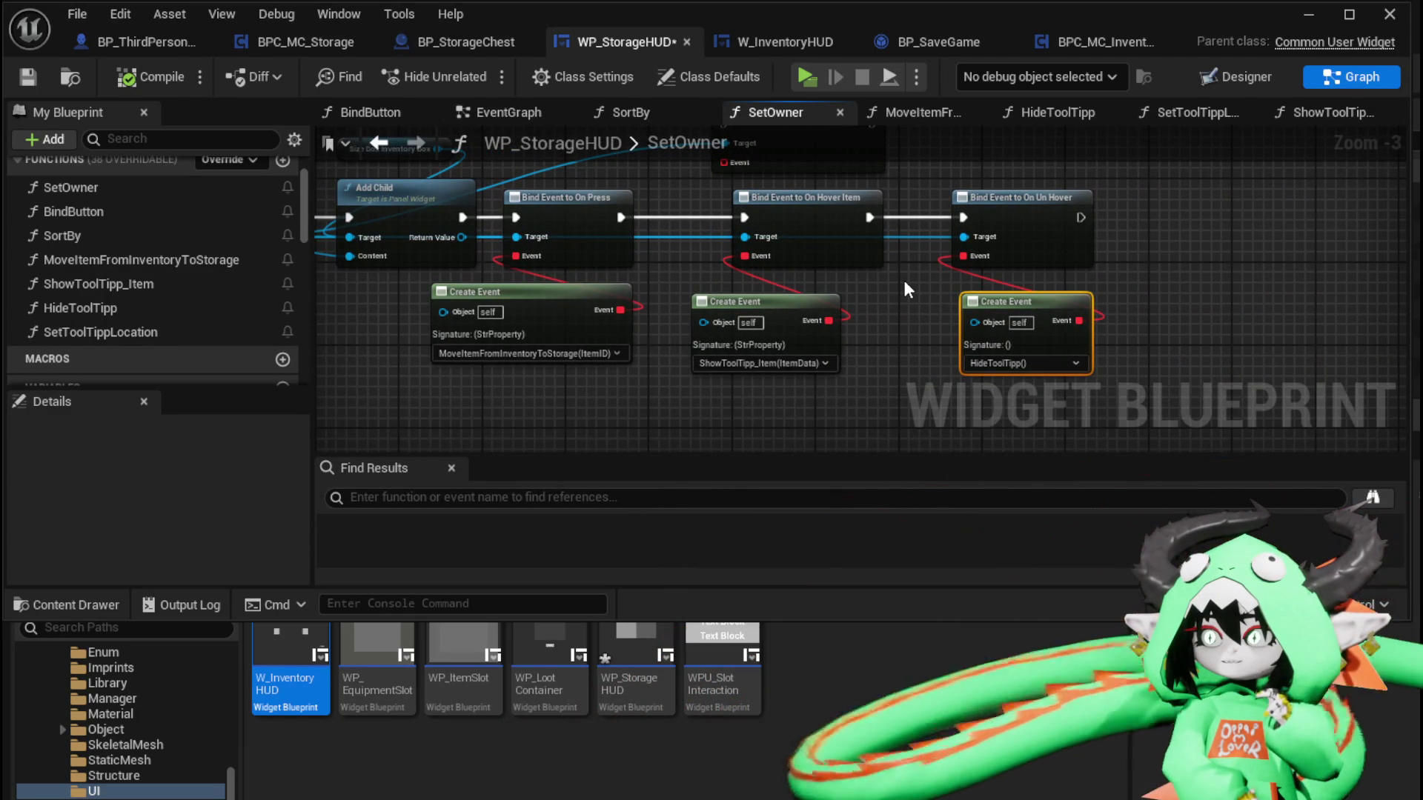
{"action": "left_click_drag", "start_coordinate": [1139, 363], "coordinate": [1124, 407]}
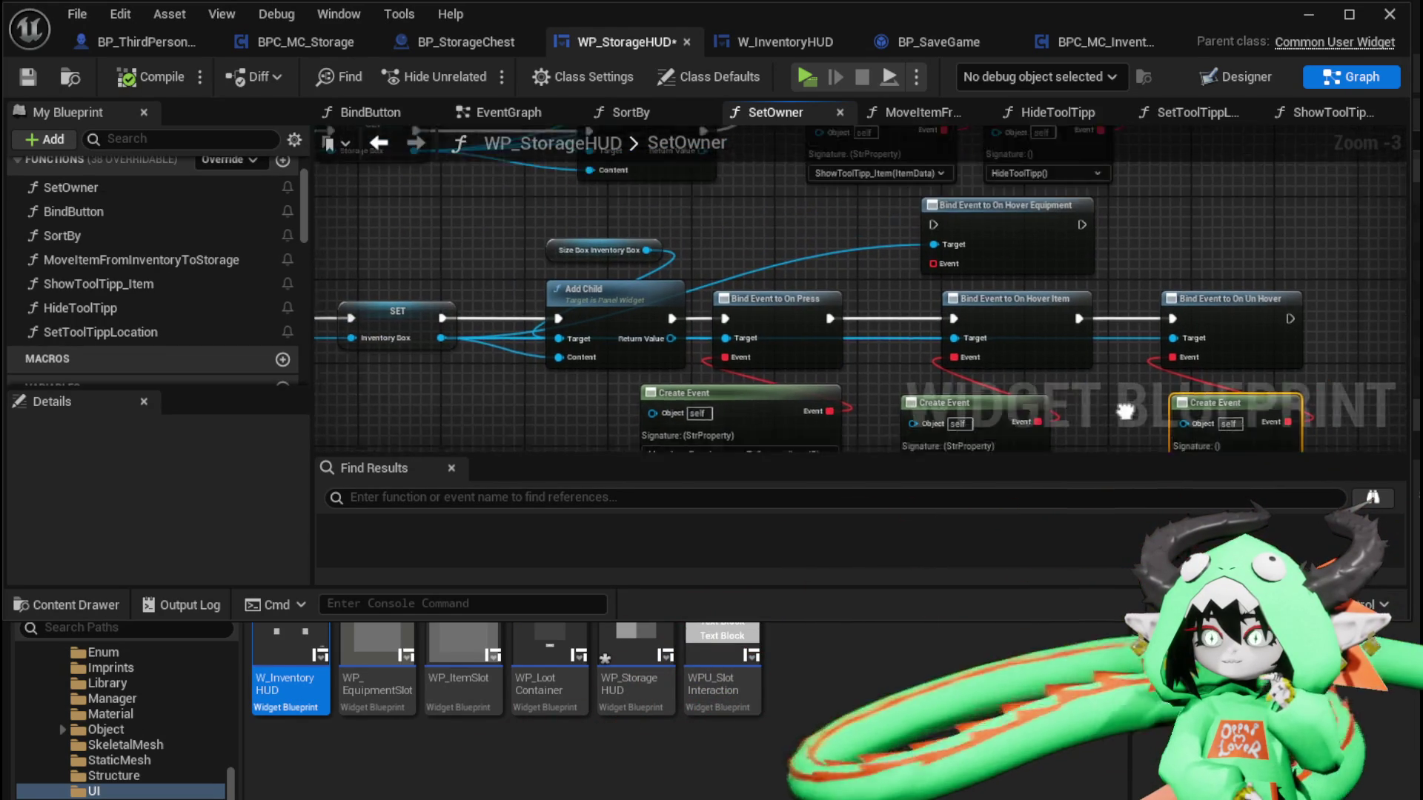
{"action": "mouse_move", "coordinate": [852, 207]}
{"action": "left_mouse_down"}
{"action": "mouse_move", "coordinate": [861, 307]}
{"action": "mouse_move", "coordinate": [935, 355]}
{"action": "mouse_move", "coordinate": [791, 346]}
{"action": "left_mouse_up"}
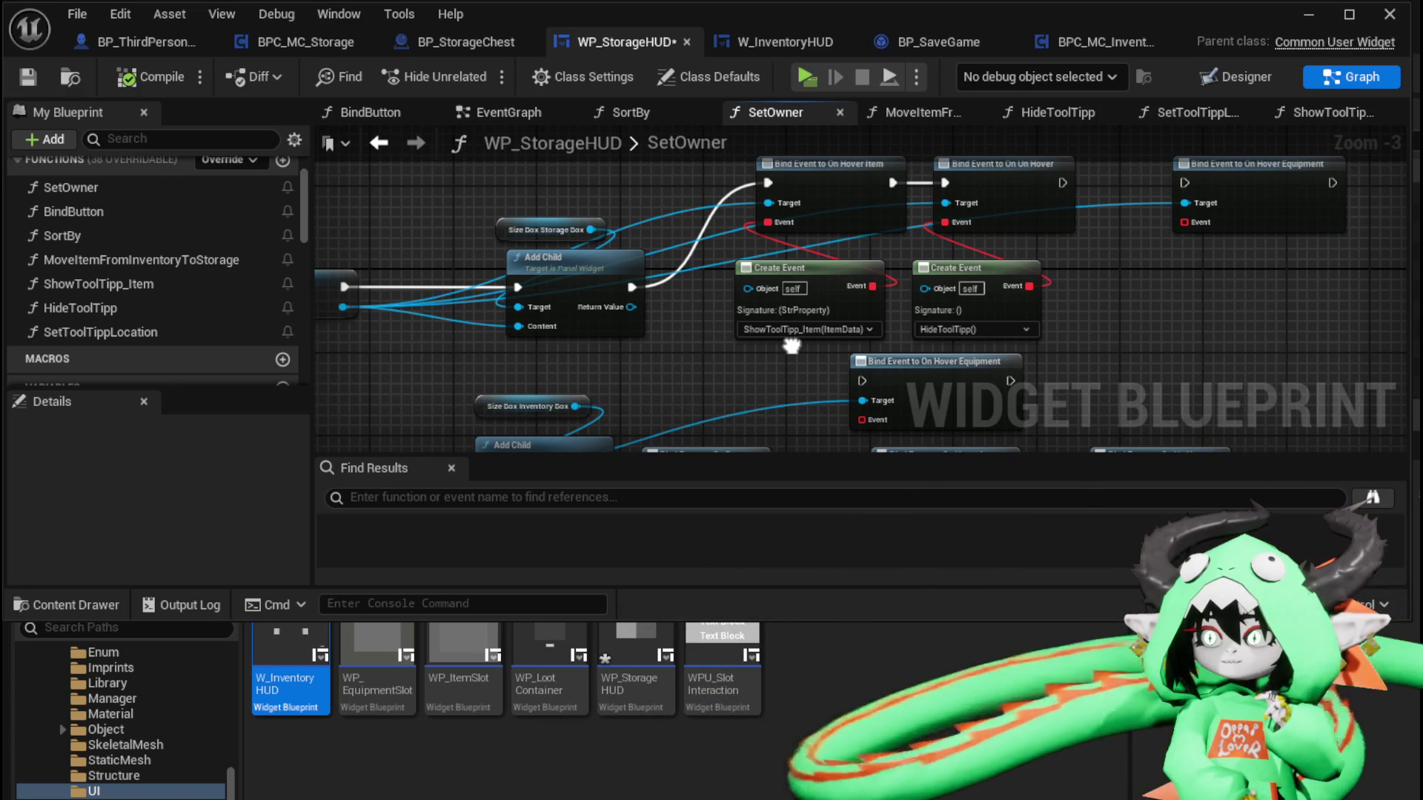
Add a breakpoint on the HideToolTipp entry node and save WP_StorageHUD
{"action": "double_click", "coordinate": [179, 309]}
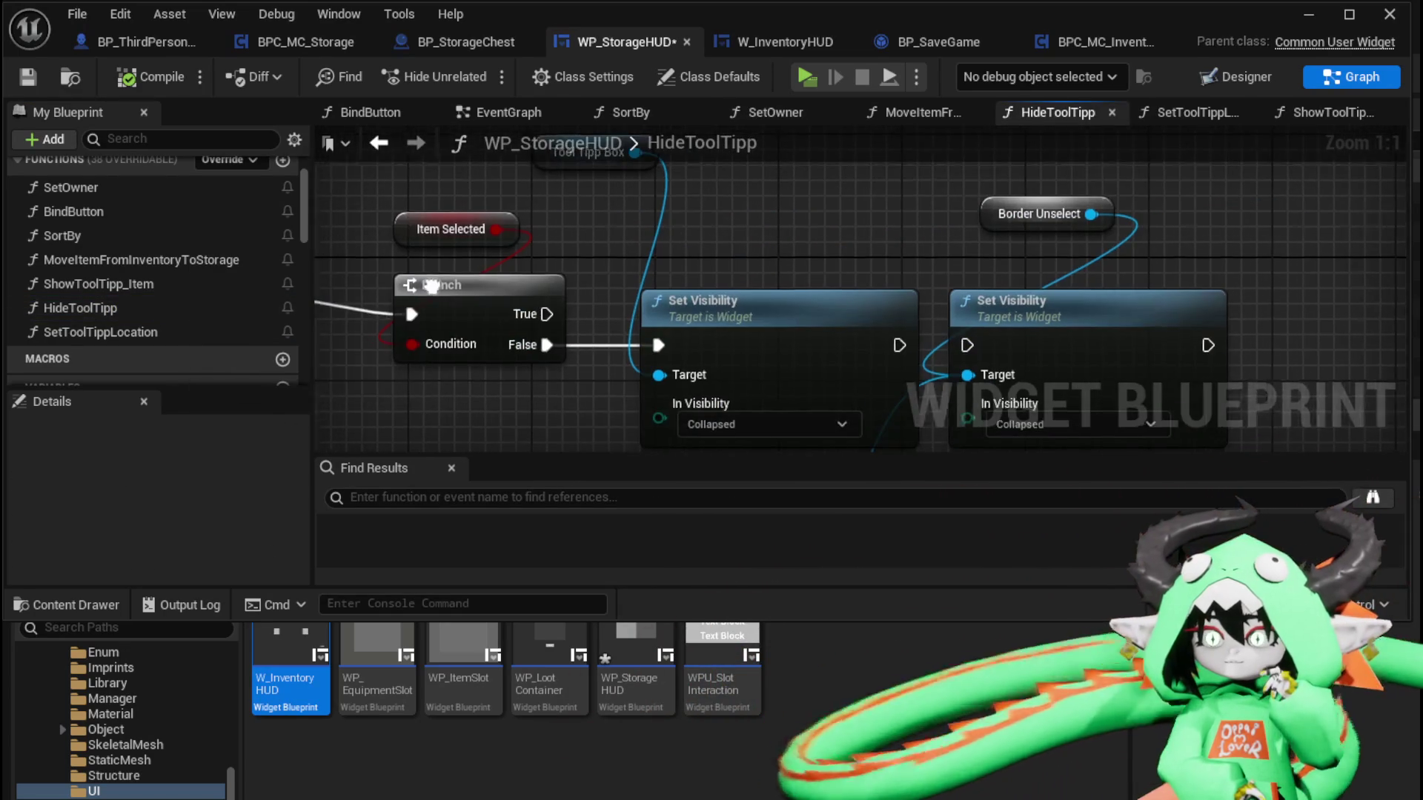
{"action": "right_click", "coordinate": [661, 275]}
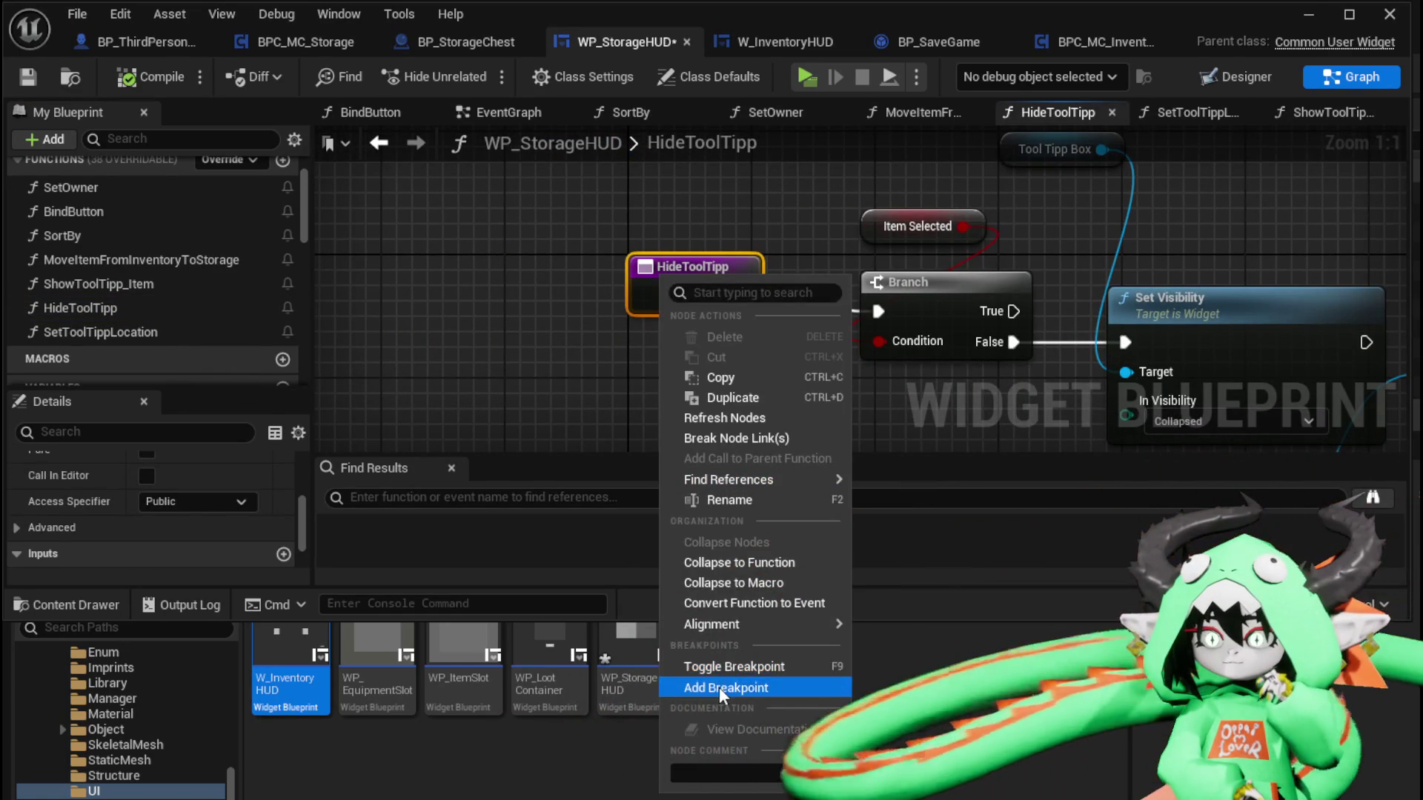
{"action": "left_click", "coordinate": [719, 687]}
{"action": "scroll", "coordinate": [515, 349], "scroll_direction": "down", "scroll_amount": 2}
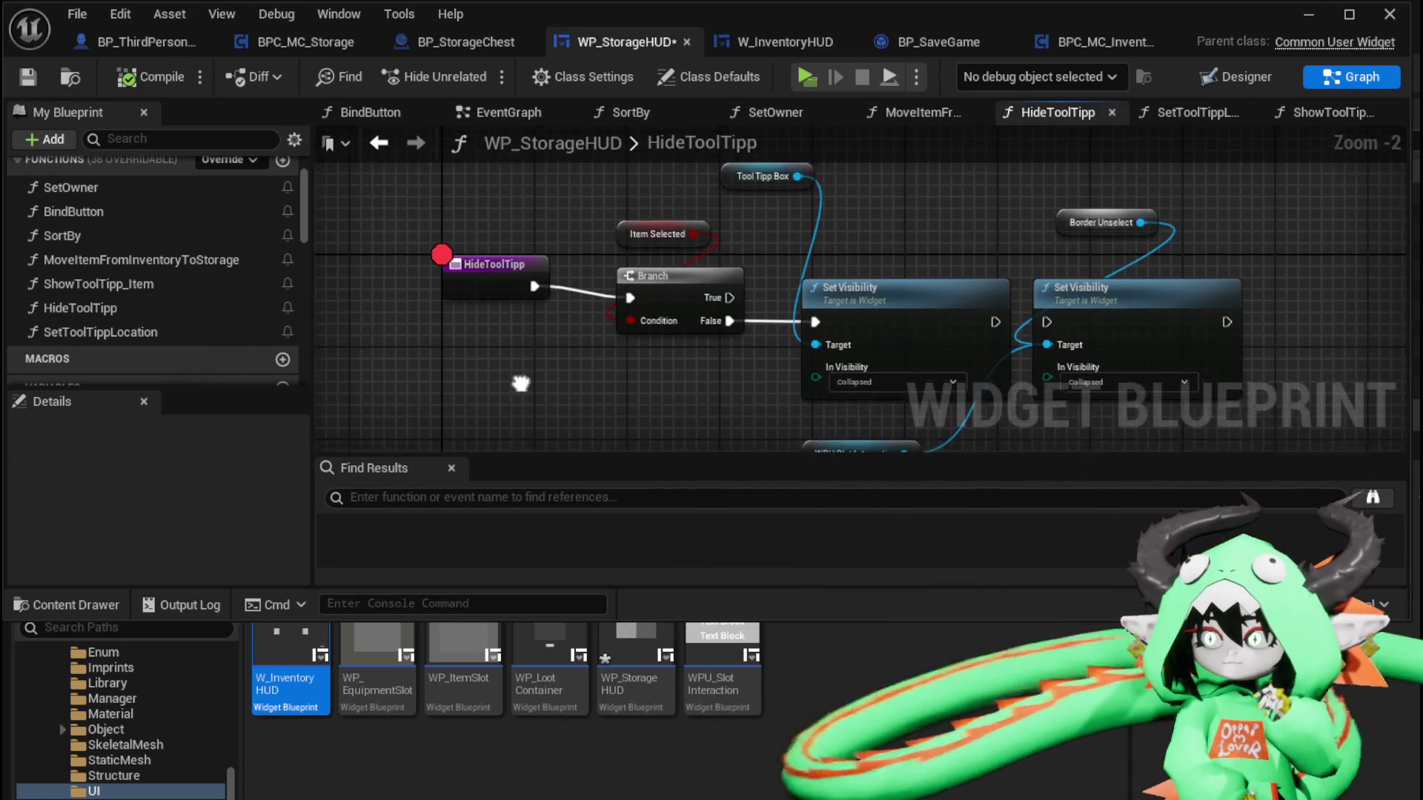
{"action": "left_click_drag", "start_coordinate": [521, 383], "coordinate": [521, 393]}
{"action": "left_click", "coordinate": [33, 74]}
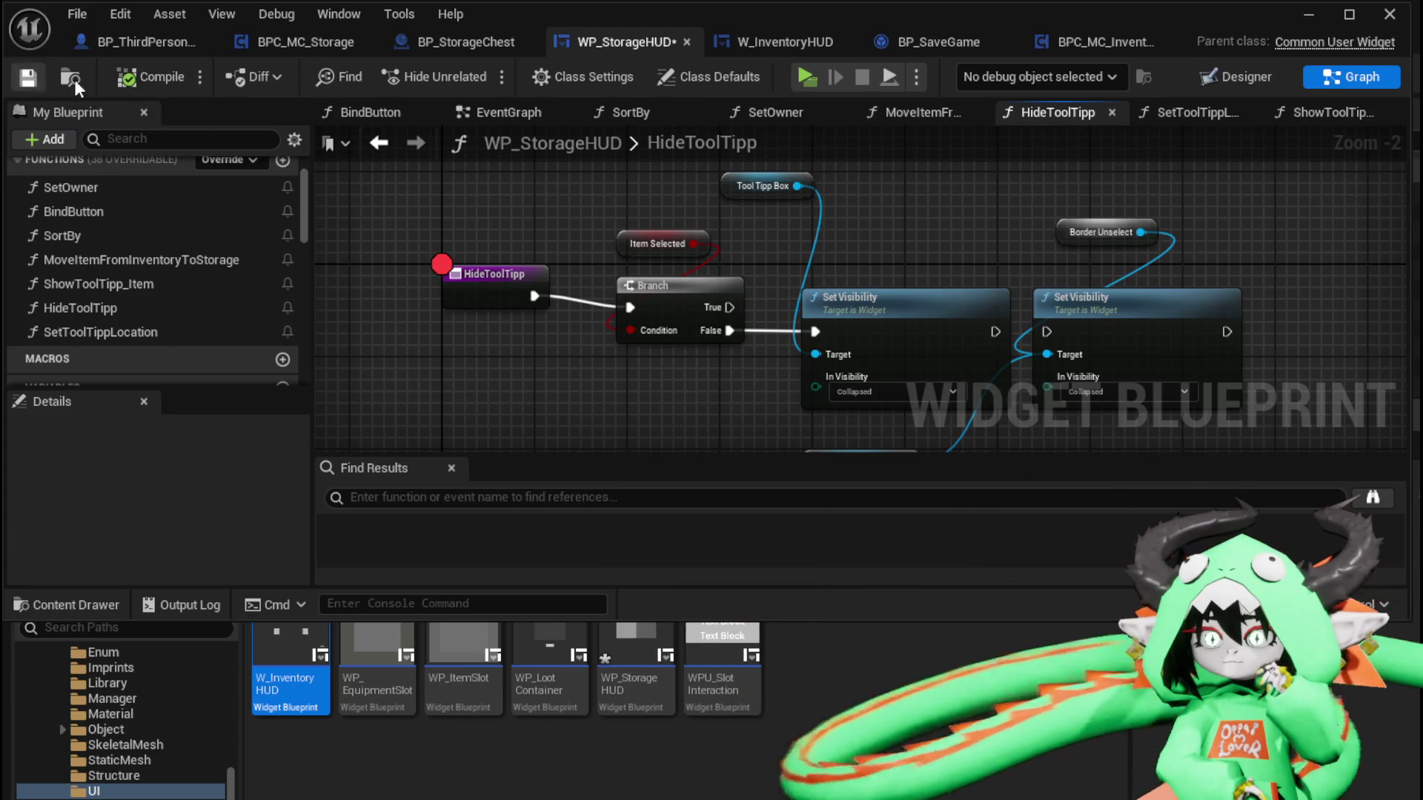
Play-test the chest's Material items in the storage panel, then stop the preview
{"action": "left_click", "coordinate": [1303, 22]}
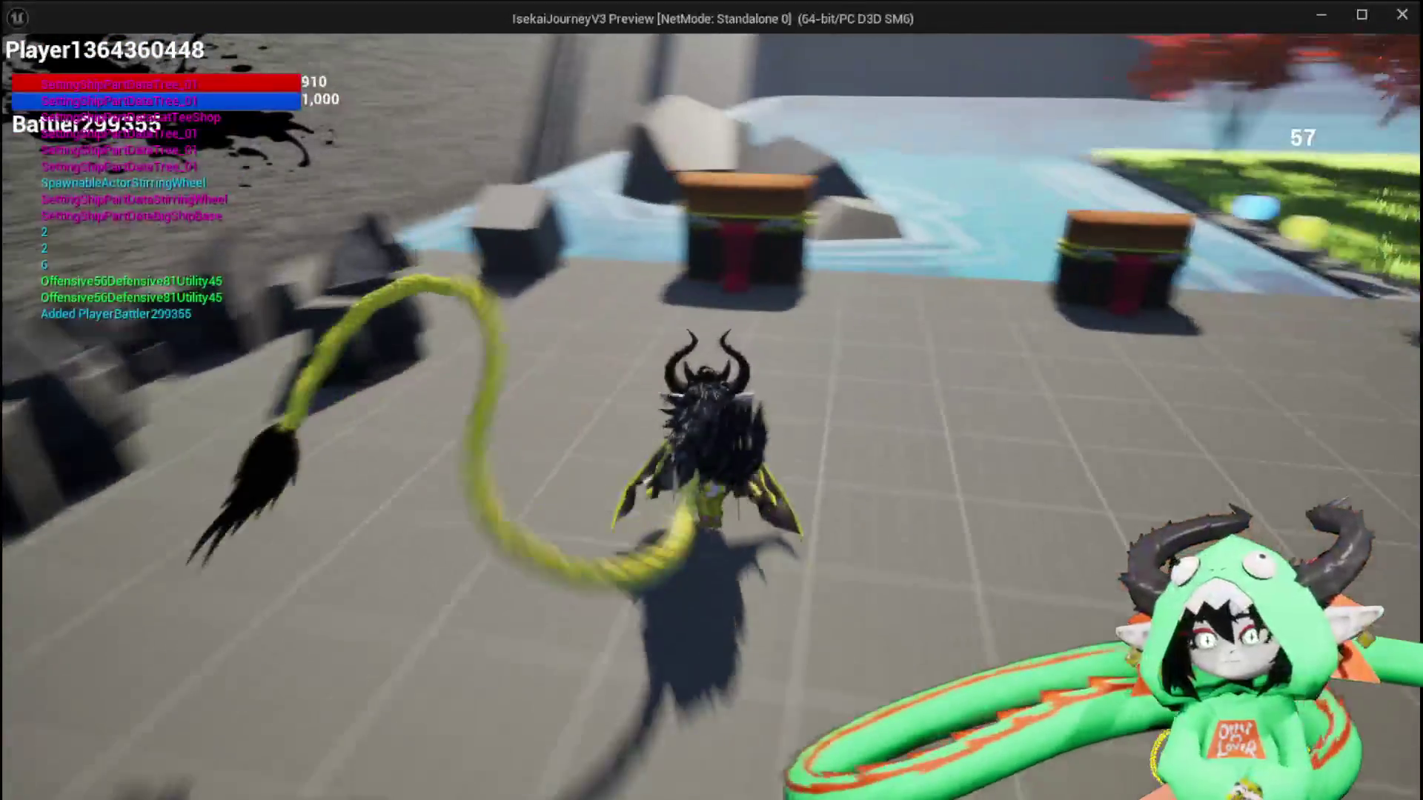
{"action": "key", "text": "e"}
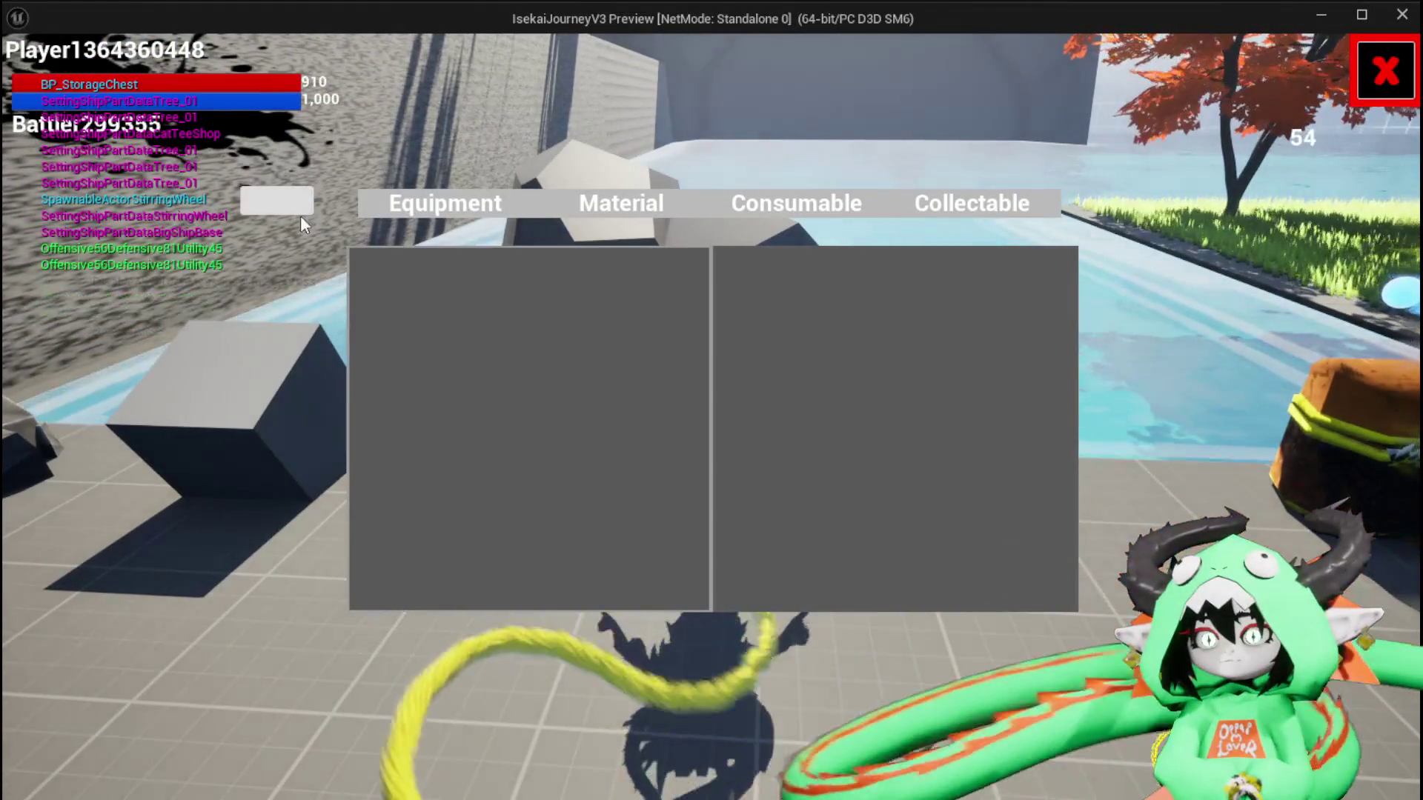
{"action": "left_click", "coordinate": [589, 210]}
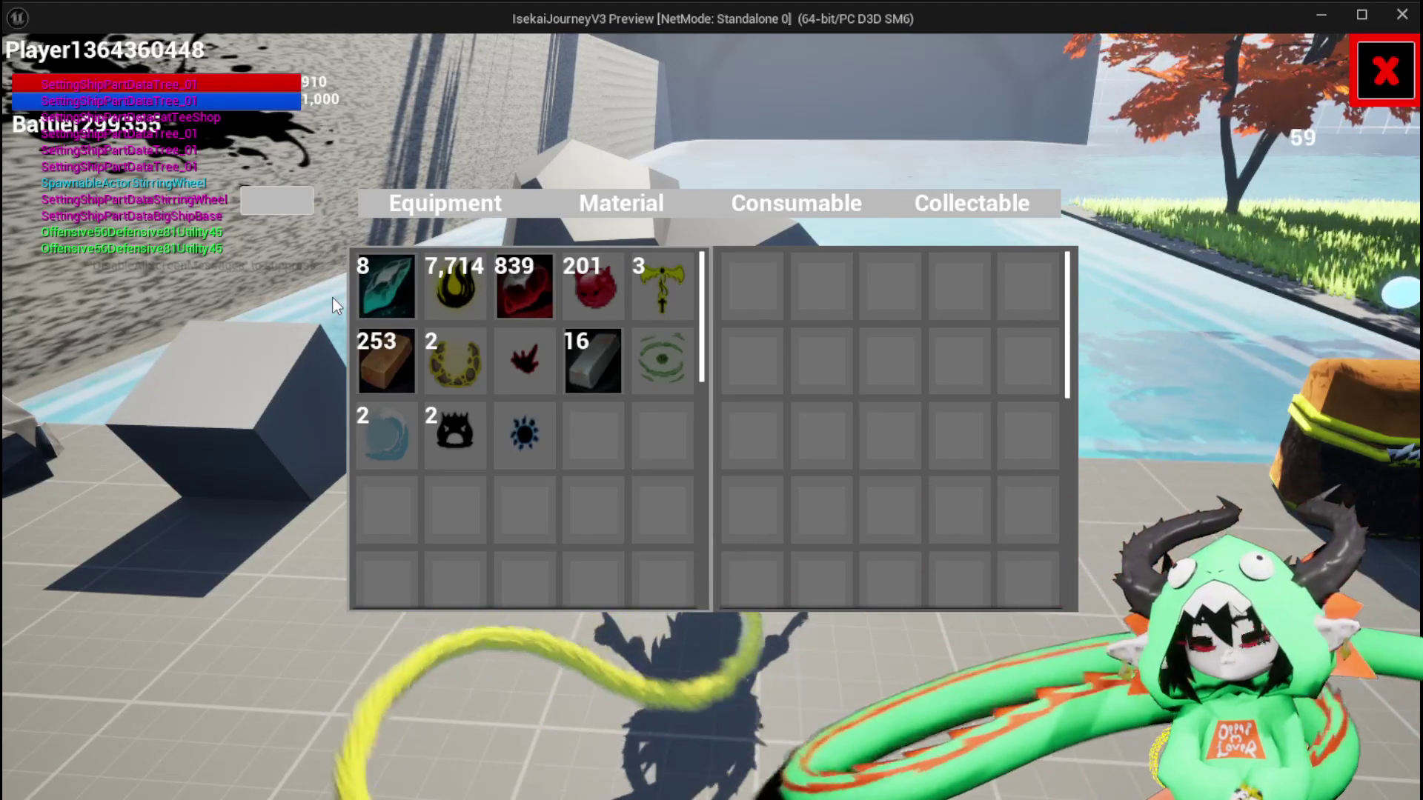
{"action": "key", "text": "Escape"}
Save the level, then open WP_StorageHUD's SortBy graph and select the first Add Items by Item Type node
{"action": "key", "text": "ctrl+s"}
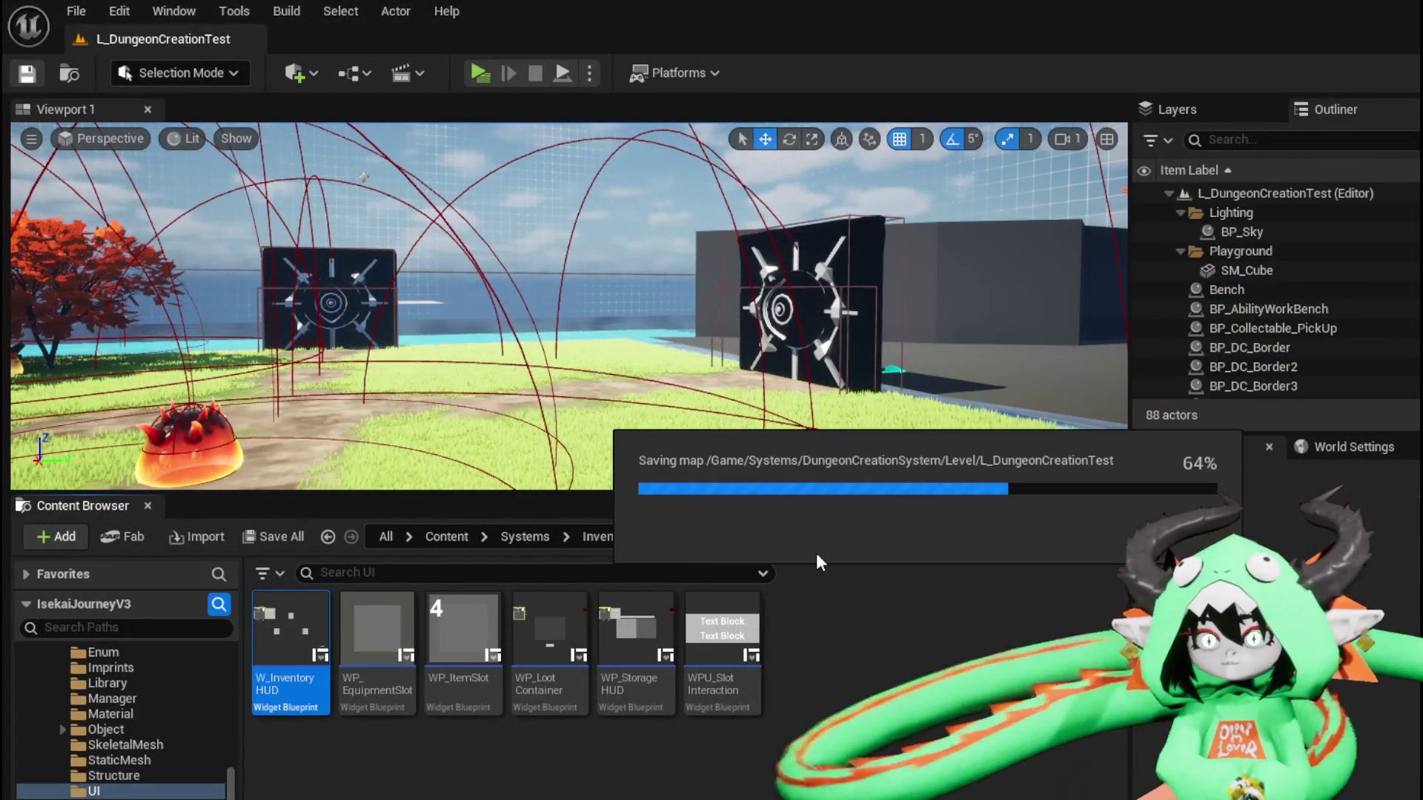
{"action": "key", "text": "alt+Tab"}
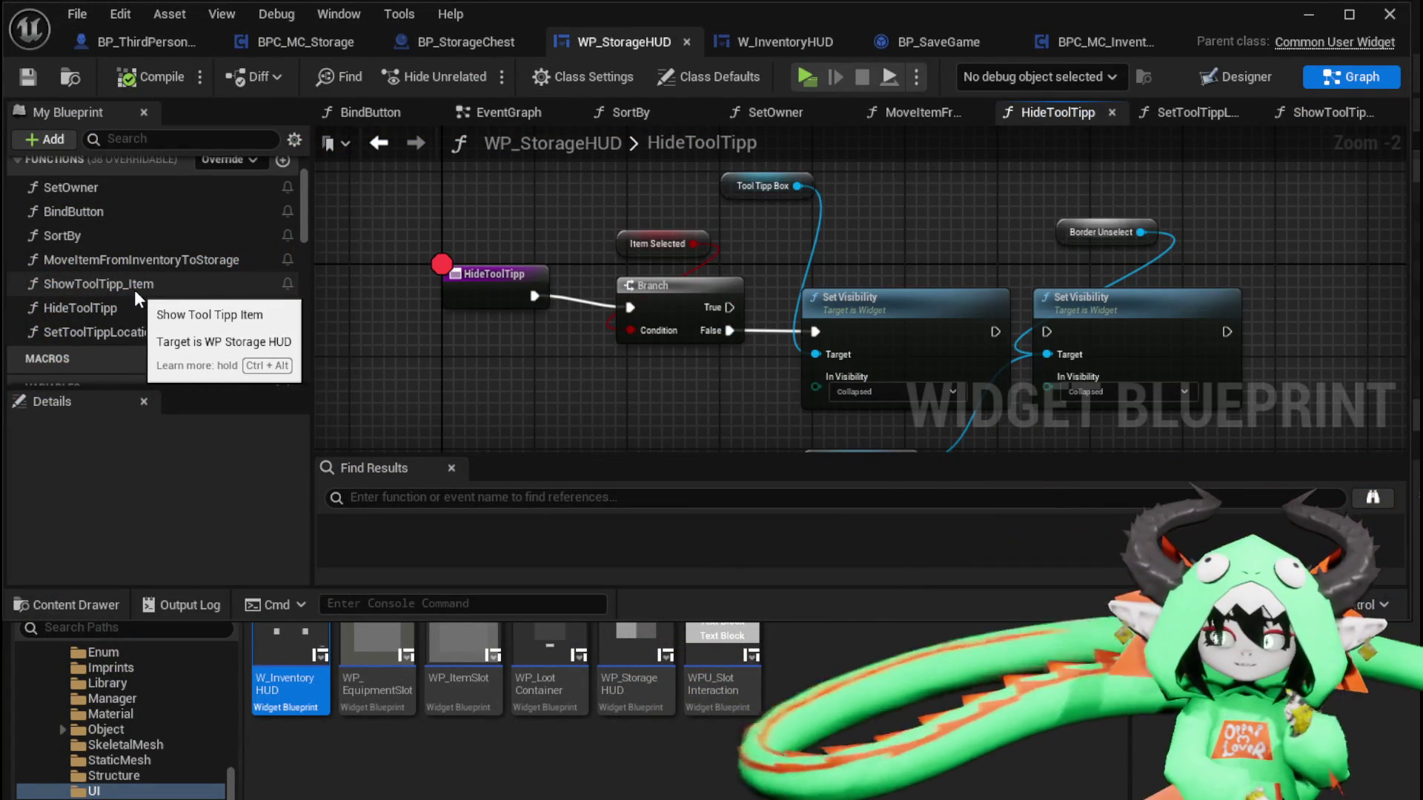
{"action": "scroll", "coordinate": [141, 287], "scroll_direction": "up", "scroll_amount": 1}
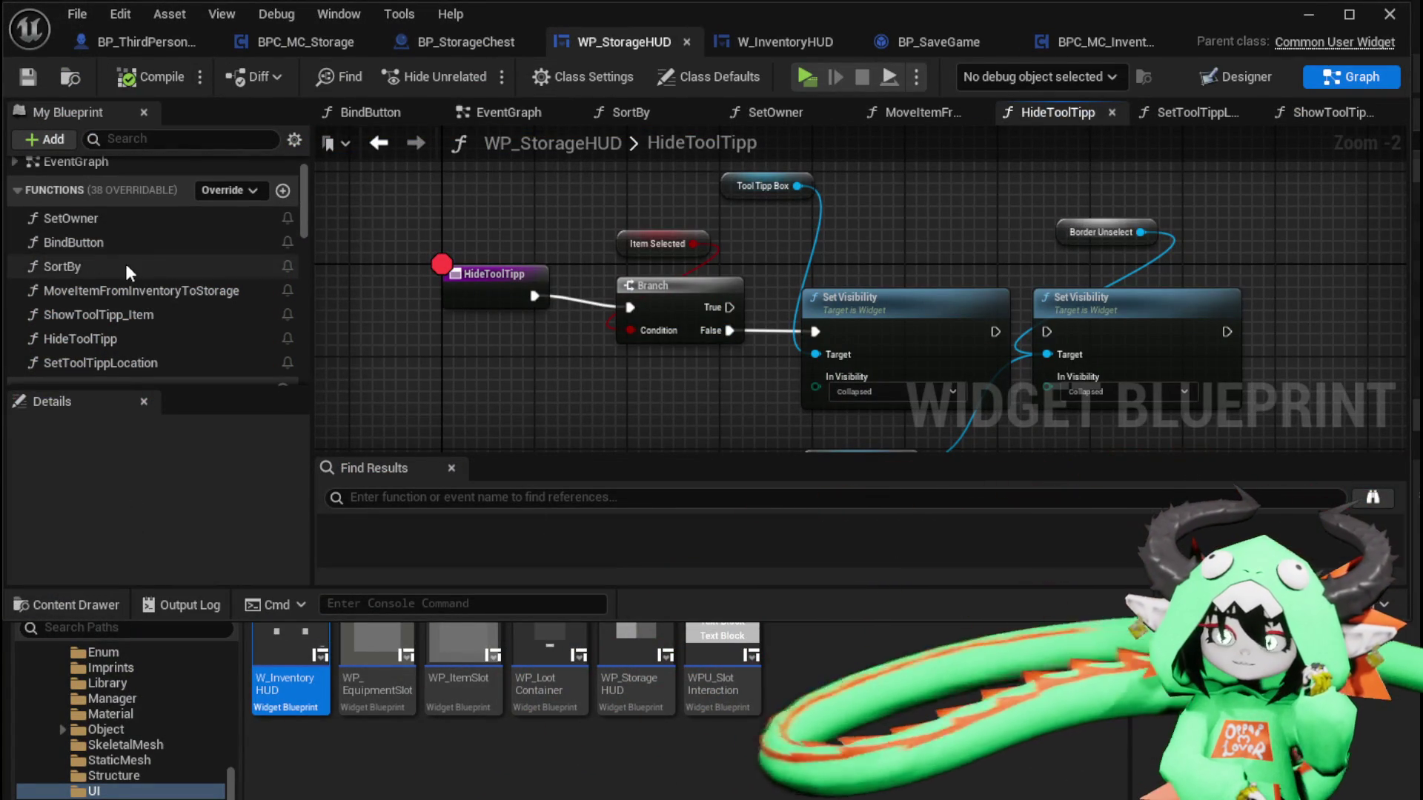
{"action": "double_click", "coordinate": [63, 266]}
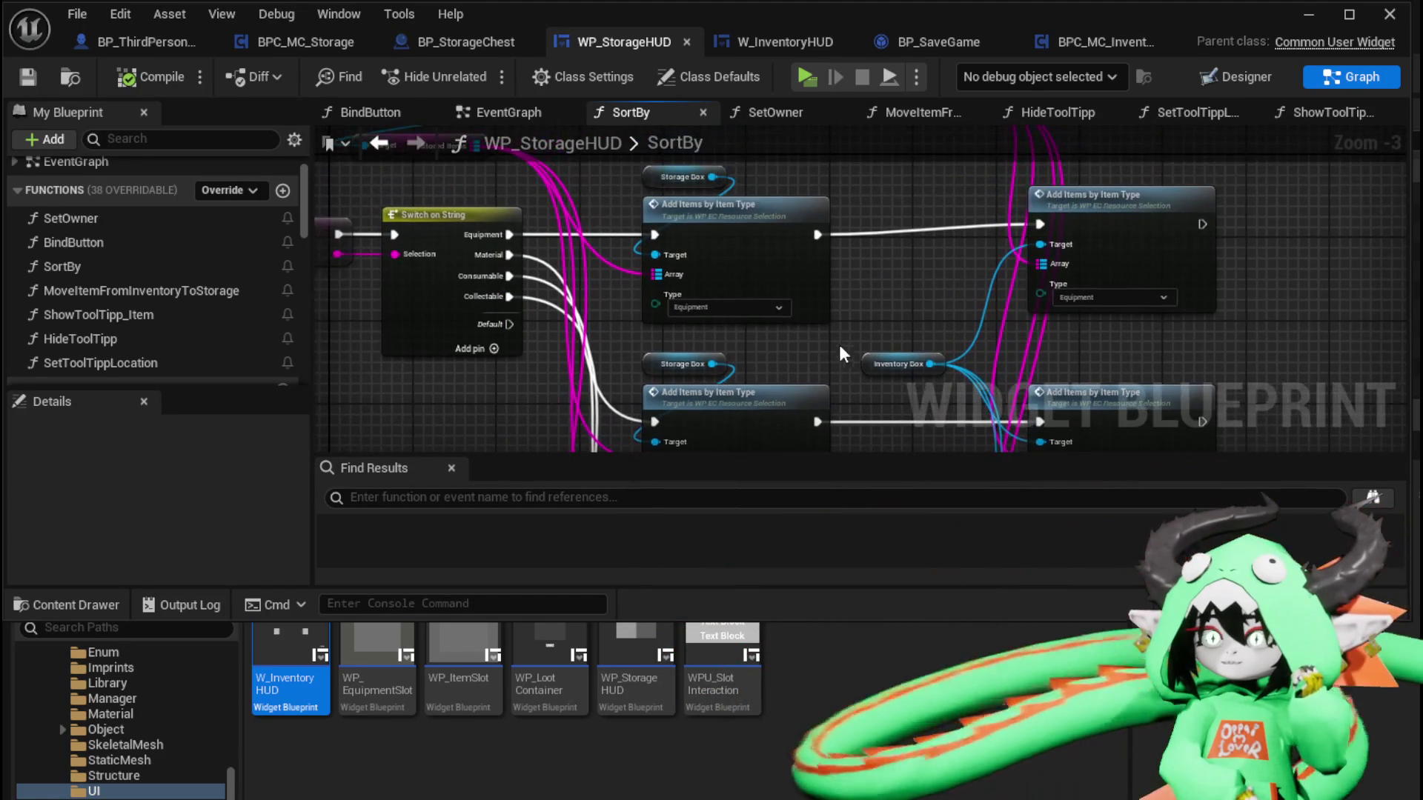
{"action": "mouse_move", "coordinate": [839, 354]}
{"action": "left_mouse_down"}
{"action": "mouse_move", "coordinate": [825, 282]}
{"action": "mouse_move", "coordinate": [735, 157]}
{"action": "mouse_move", "coordinate": [759, 188]}
{"action": "mouse_move", "coordinate": [752, 220]}
{"action": "left_mouse_up"}
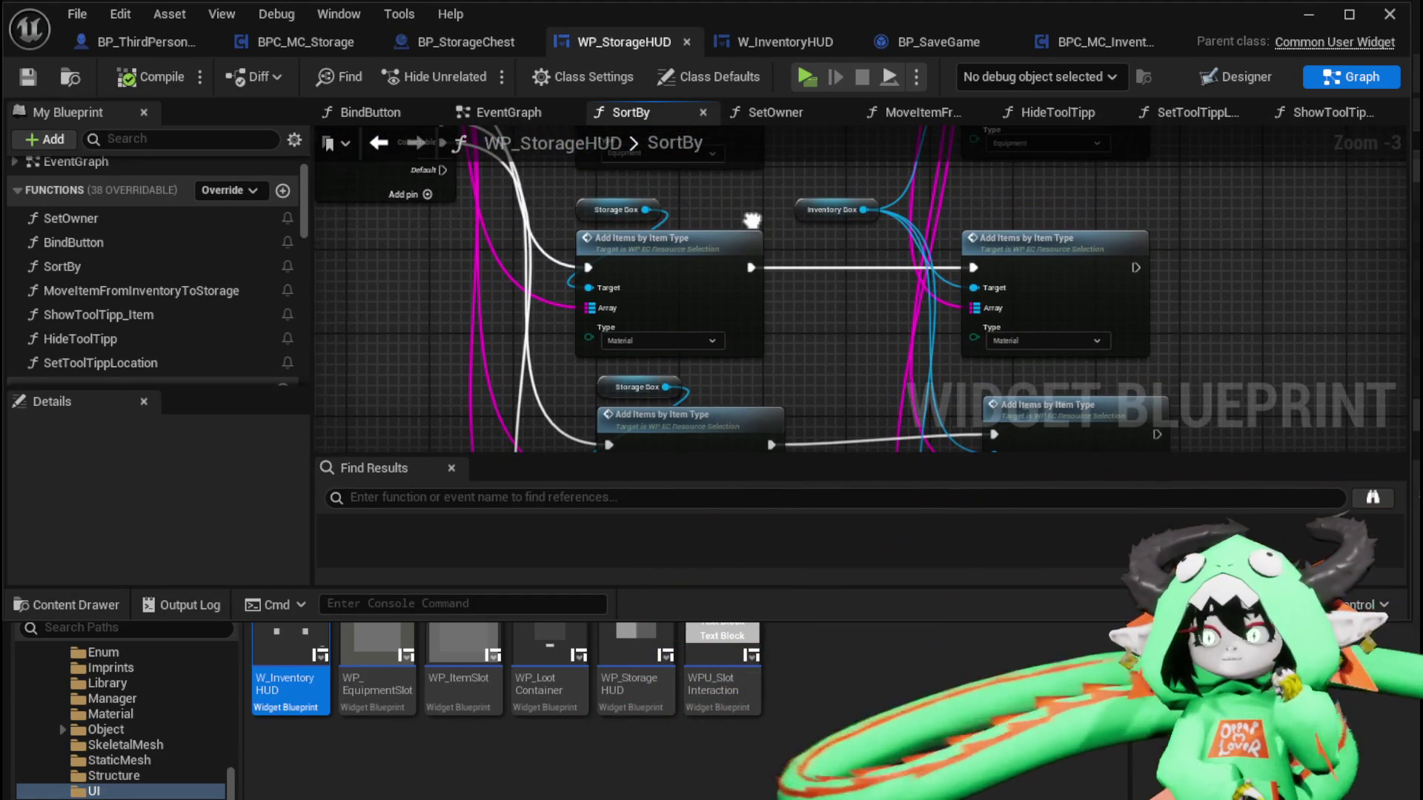
{"action": "left_click", "coordinate": [725, 256]}
Open the AddItemsByItemType function in WP_EC_ResourceSelection and look over its graph
{"action": "double_click", "coordinate": [847, 277]}
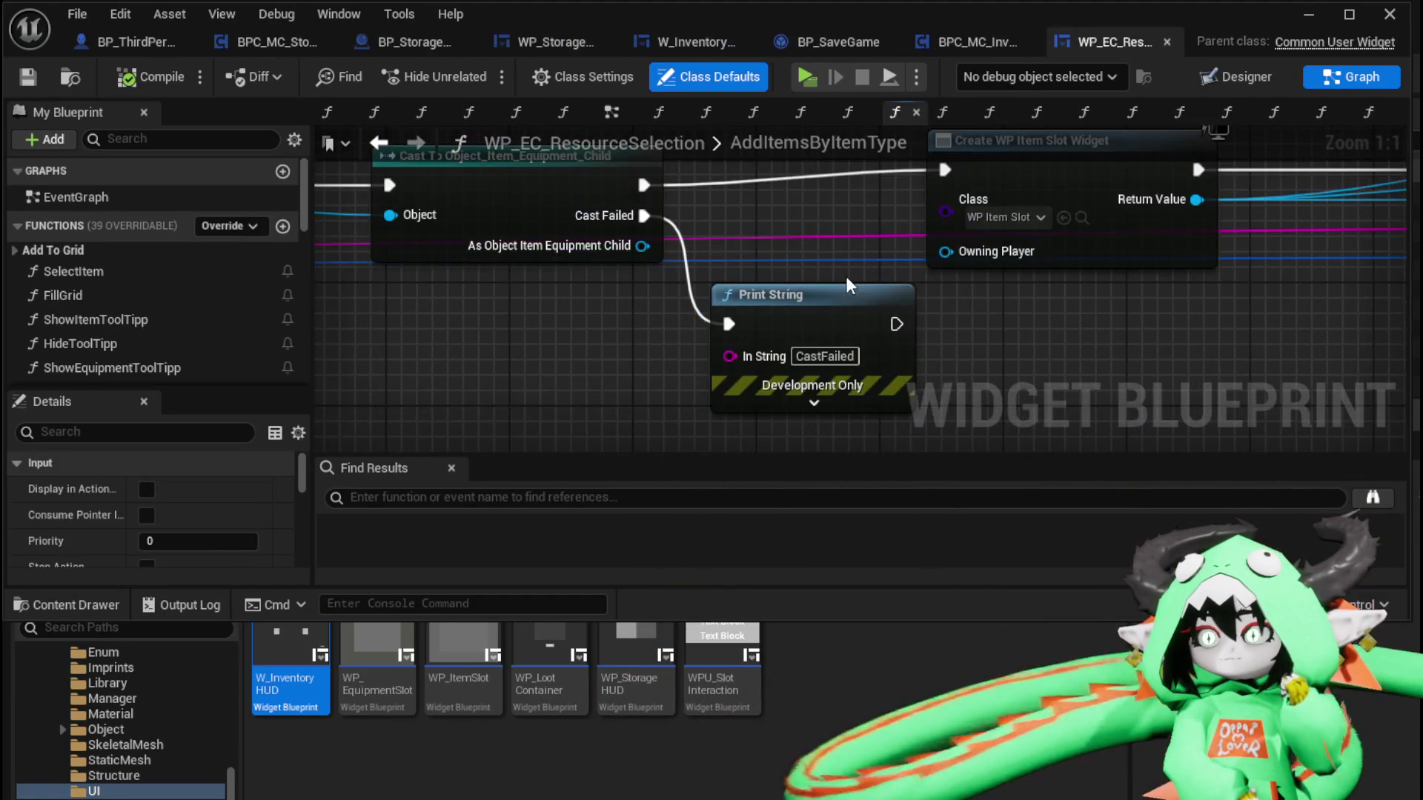
{"action": "scroll", "coordinate": [789, 264], "scroll_direction": "up", "scroll_amount": 1}
{"action": "left_click_drag", "start_coordinate": [789, 265], "coordinate": [366, 308]}
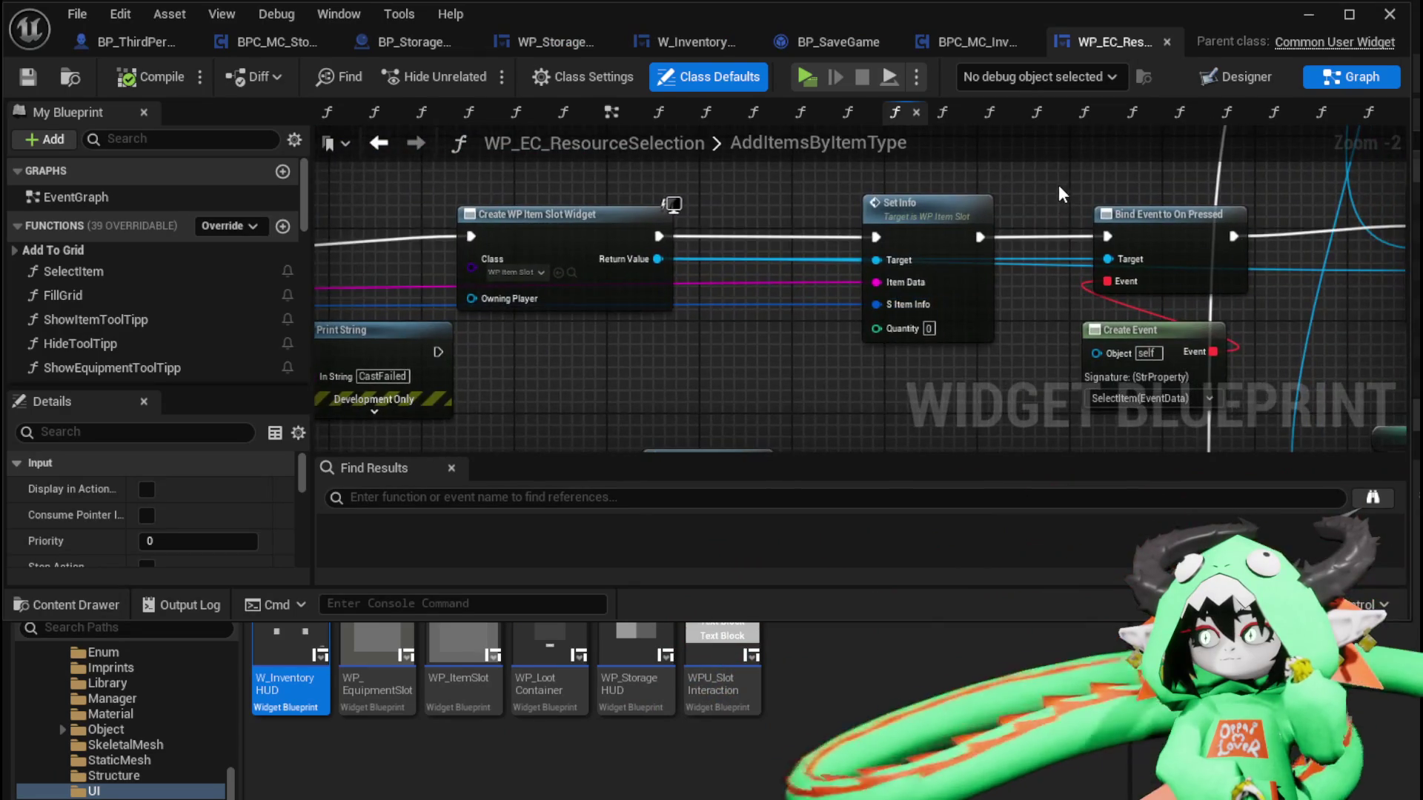
{"action": "left_click_drag", "start_coordinate": [1058, 185], "coordinate": [519, 177]}
{"action": "mouse_move", "coordinate": [821, 385]}
{"action": "left_mouse_down"}
{"action": "mouse_move", "coordinate": [821, 341]}
{"action": "mouse_move", "coordinate": [771, 380]}
{"action": "mouse_move", "coordinate": [811, 309]}
{"action": "mouse_move", "coordinate": [1132, 290]}
{"action": "mouse_move", "coordinate": [798, 283]}
{"action": "mouse_move", "coordinate": [737, 336]}
{"action": "mouse_move", "coordinate": [825, 237]}
{"action": "left_mouse_up"}
{"action": "scroll", "coordinate": [771, 380], "scroll_direction": "down", "scroll_amount": 2}
{"action": "scroll", "coordinate": [824, 237], "scroll_direction": "up", "scroll_amount": 2}
{"action": "scroll", "coordinate": [895, 247], "scroll_direction": "down", "scroll_amount": 1}
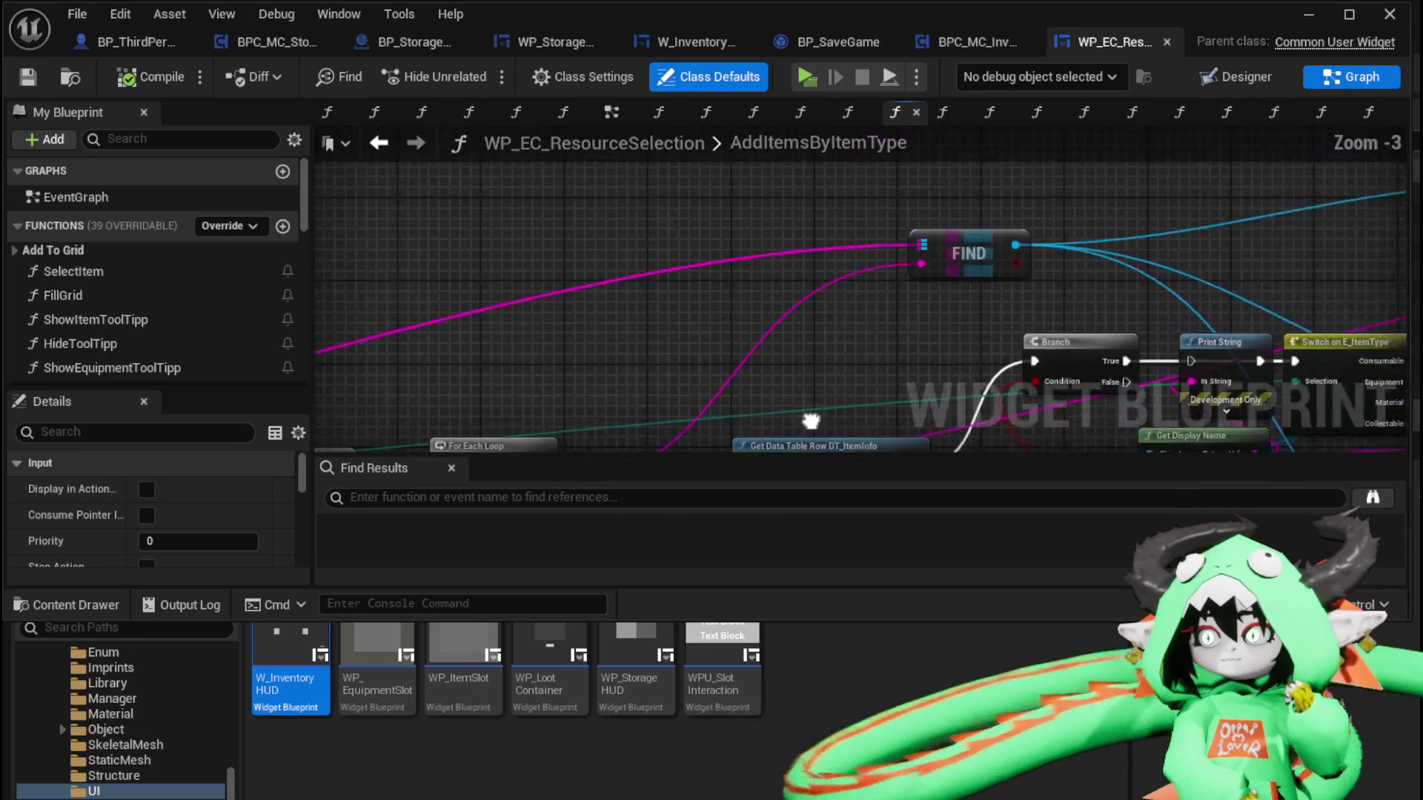
{"action": "mouse_move", "coordinate": [1115, 260]}
{"action": "left_mouse_down"}
{"action": "mouse_move", "coordinate": [509, 314]}
{"action": "mouse_move", "coordinate": [556, 375]}
{"action": "mouse_move", "coordinate": [736, 299]}
{"action": "left_mouse_up"}
{"action": "scroll", "coordinate": [184, 310], "scroll_direction": "down", "scroll_amount": 1}
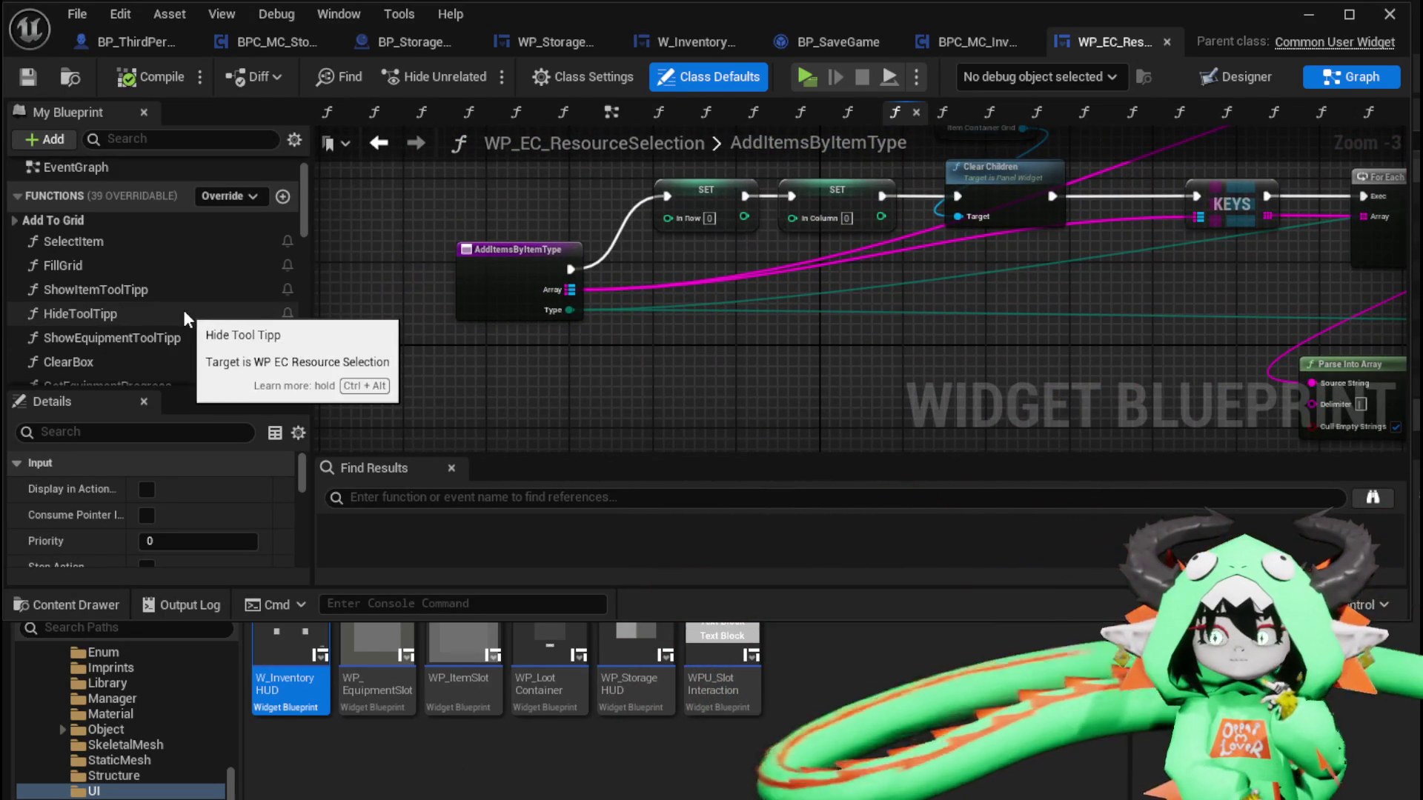
{"action": "scroll", "coordinate": [184, 310], "scroll_direction": "down", "scroll_amount": 2}
{"action": "scroll", "coordinate": [57, 260], "scroll_direction": "up", "scroll_amount": 3}
Place a trial AddItemsFromInventory call from Add To Grid, delete it, and save the blueprint
{"action": "left_click", "coordinate": [14, 250]}
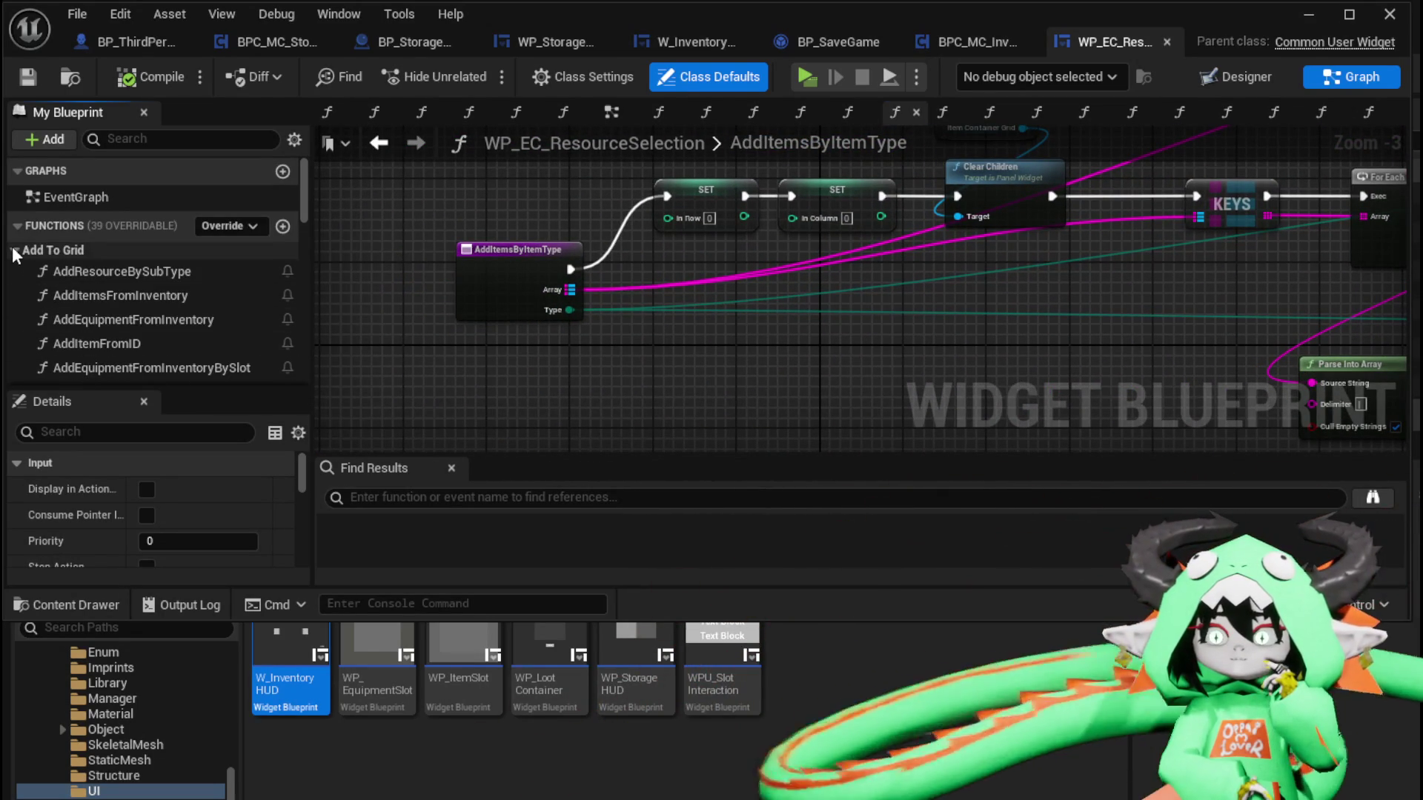
{"action": "scroll", "coordinate": [242, 299], "scroll_direction": "down", "scroll_amount": 1}
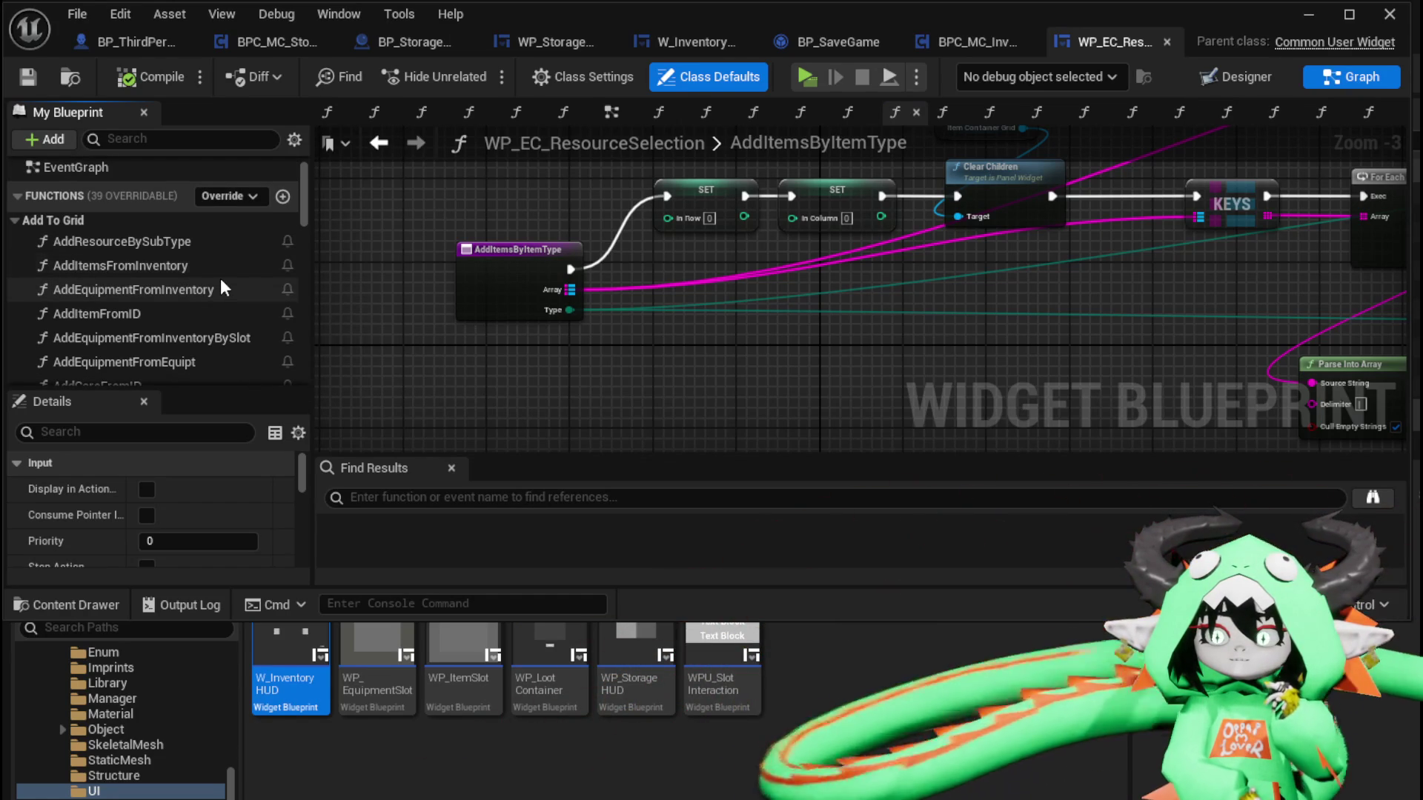
{"action": "mouse_move", "coordinate": [220, 267]}
{"action": "left_mouse_down"}
{"action": "mouse_move", "coordinate": [451, 342]}
{"action": "mouse_move", "coordinate": [635, 375]}
{"action": "left_mouse_up"}
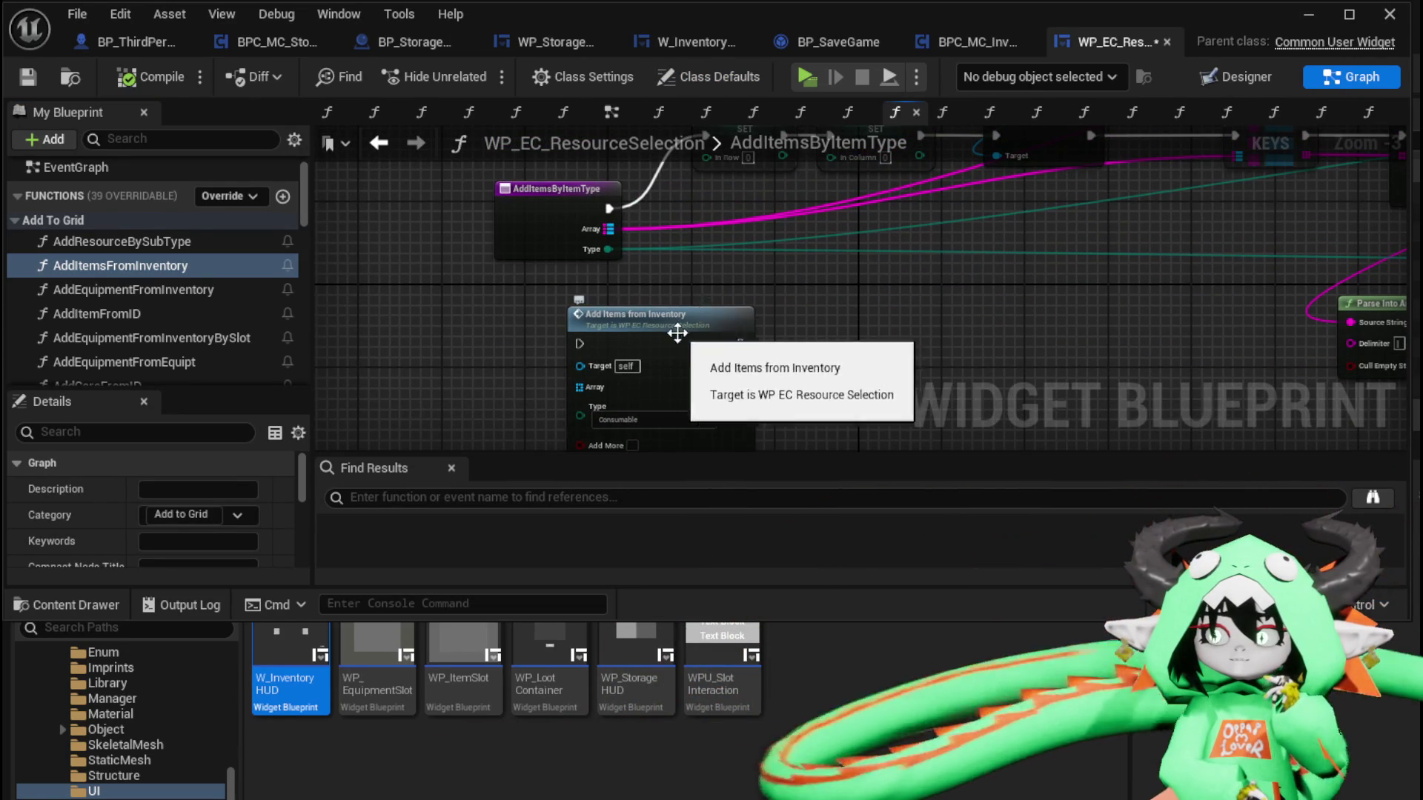
{"action": "mouse_move", "coordinate": [677, 331]}
{"action": "left_mouse_down"}
{"action": "mouse_move", "coordinate": [552, 321]}
{"action": "mouse_move", "coordinate": [592, 316]}
{"action": "left_mouse_up"}
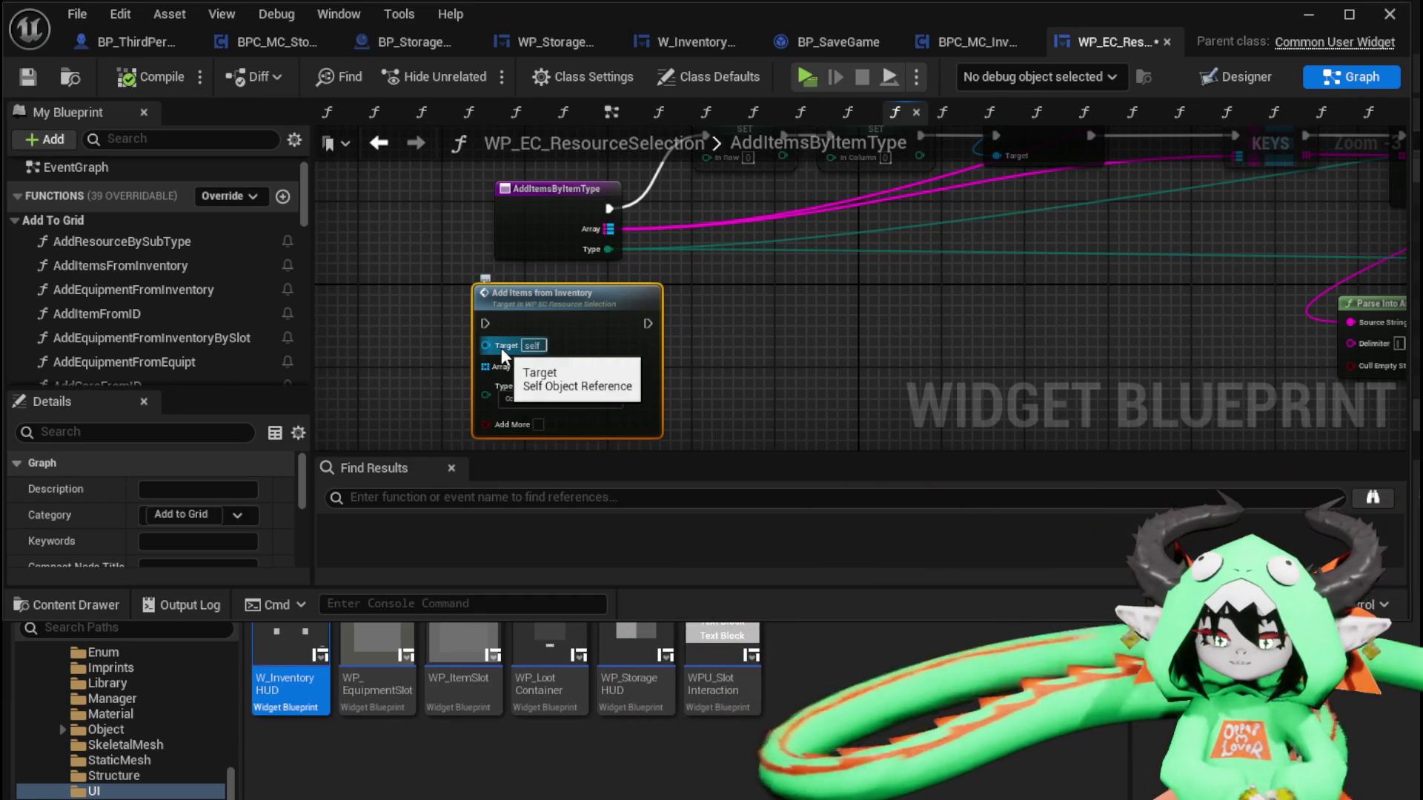
{"action": "key", "text": "Delete"}
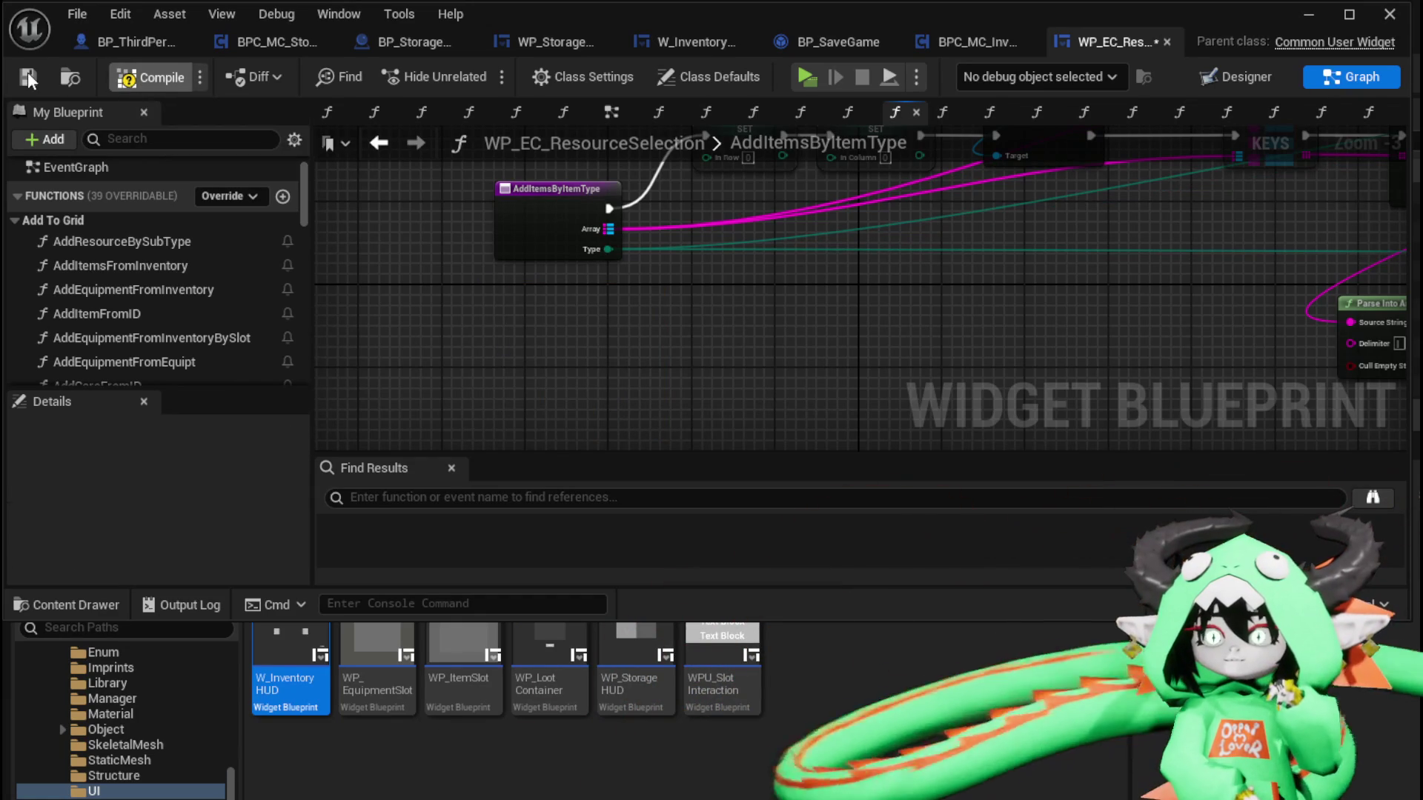
{"action": "left_click", "coordinate": [28, 72]}
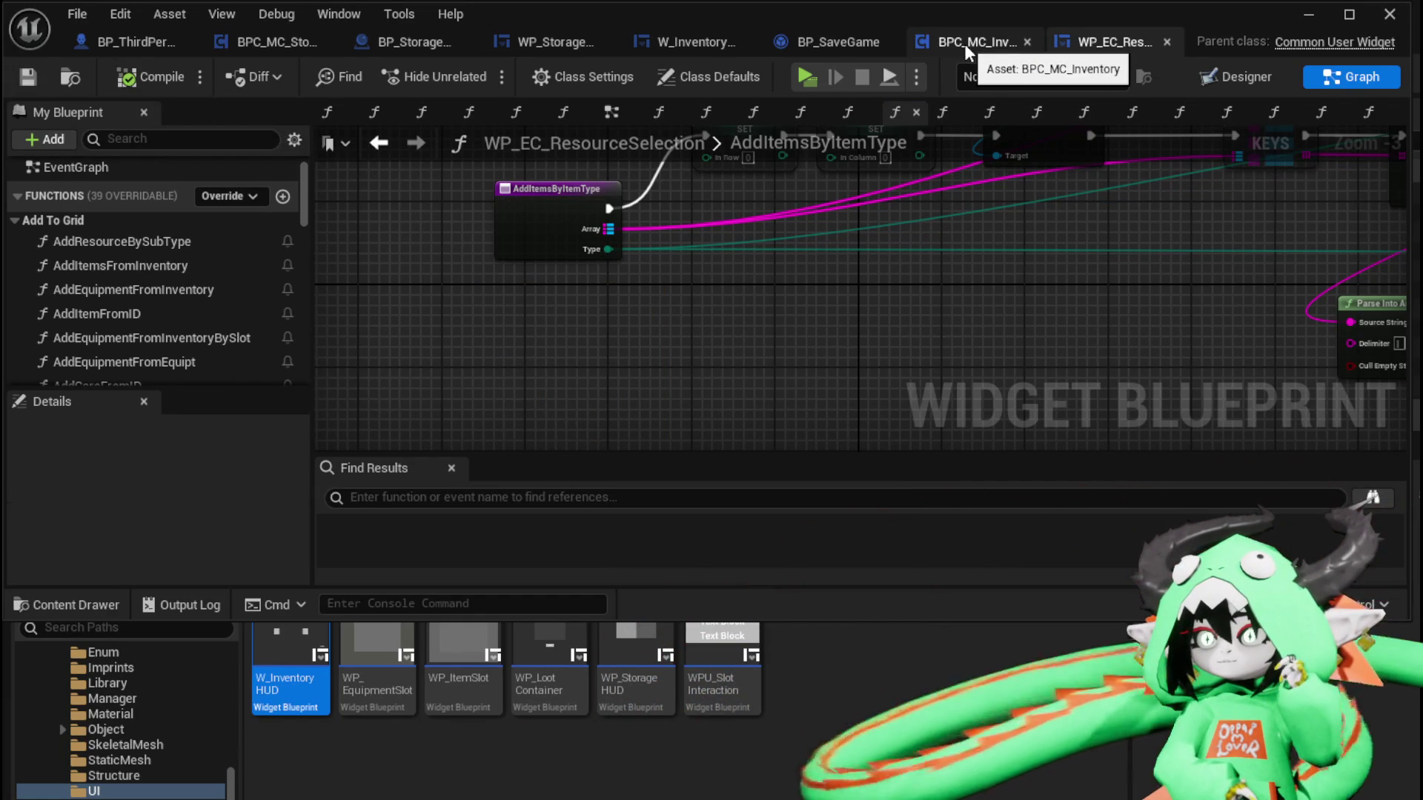
Return to W_InventoryHUD and view its ShowToolTipp_Item graph
{"action": "left_click", "coordinate": [671, 33]}
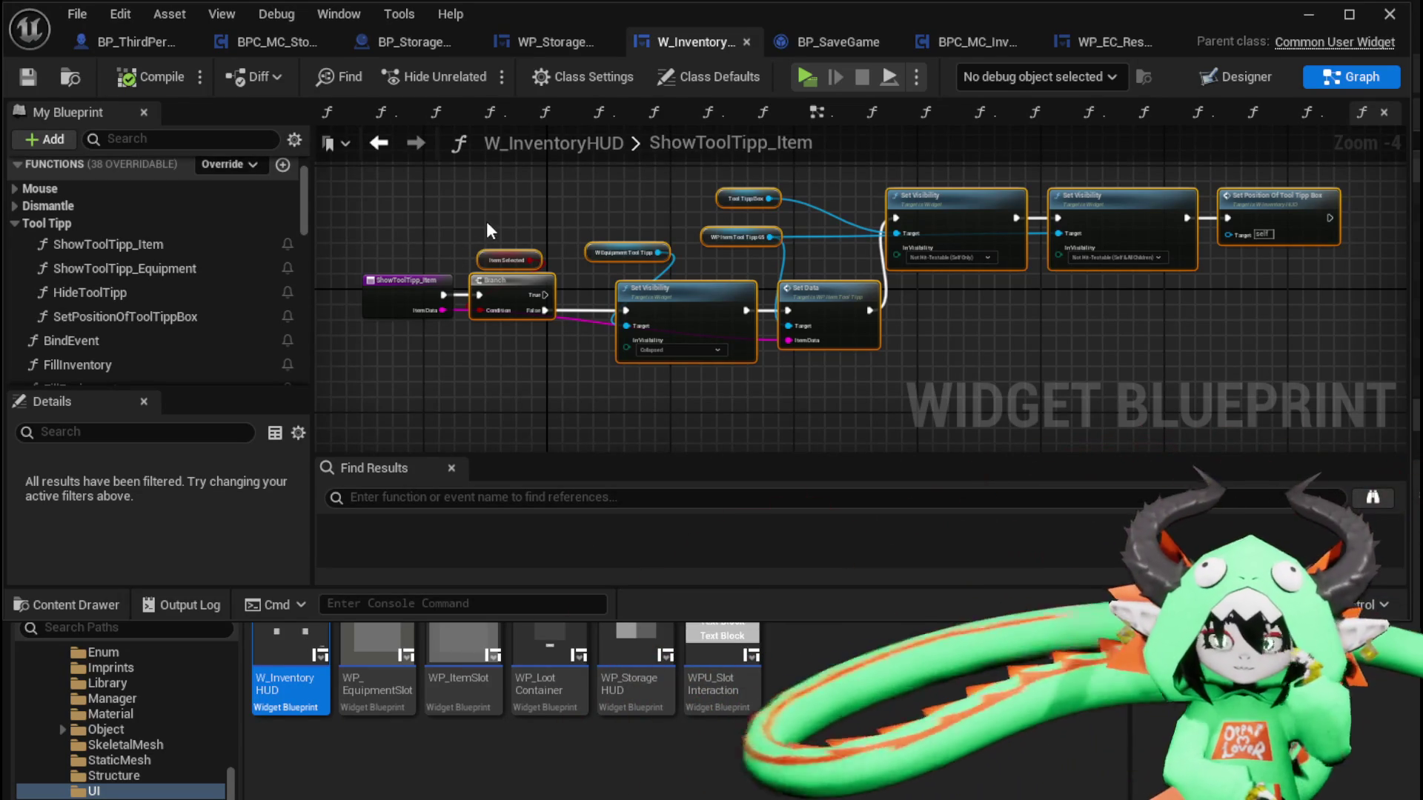
{"action": "left_click_drag", "start_coordinate": [510, 235], "coordinate": [559, 232]}
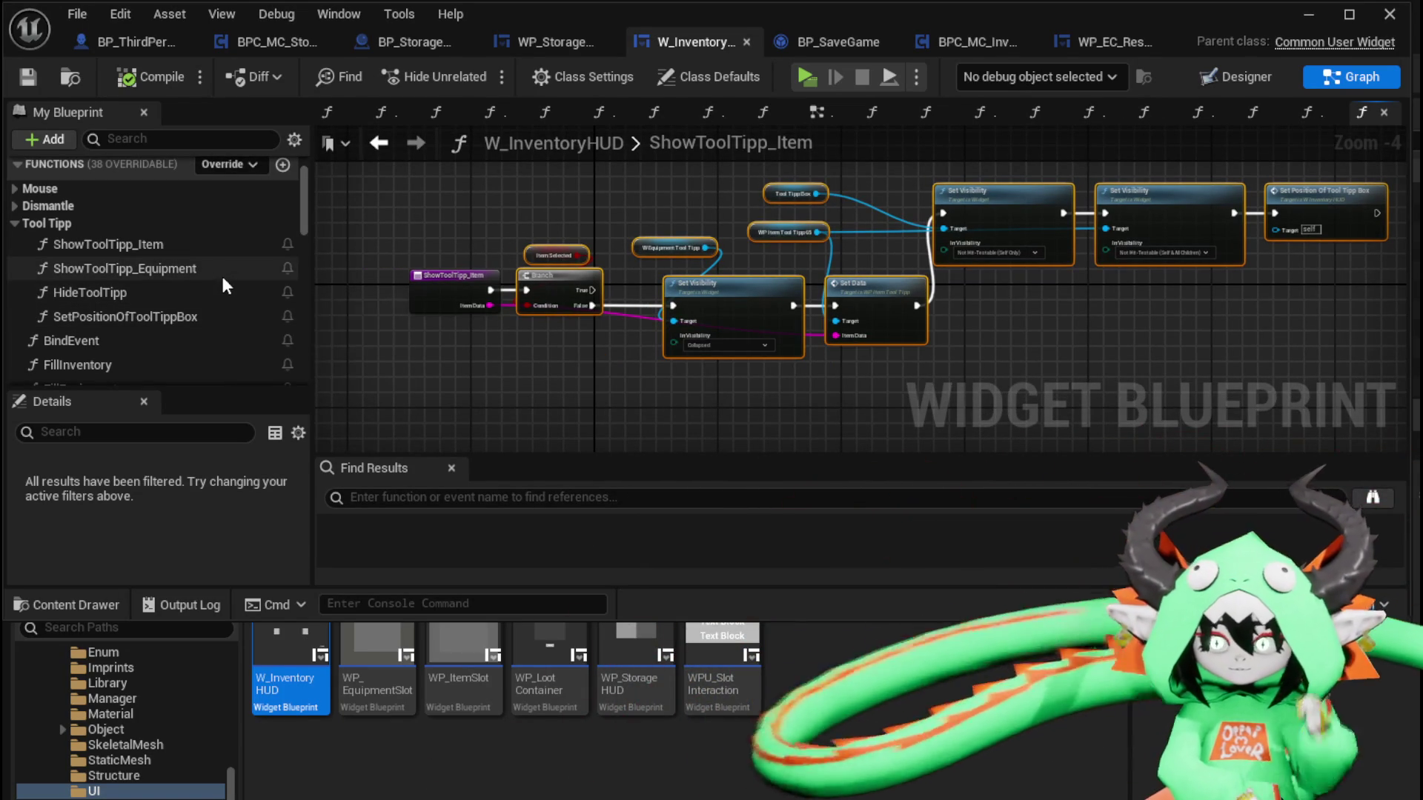
{"action": "scroll", "coordinate": [222, 280], "scroll_direction": "down", "scroll_amount": 3}
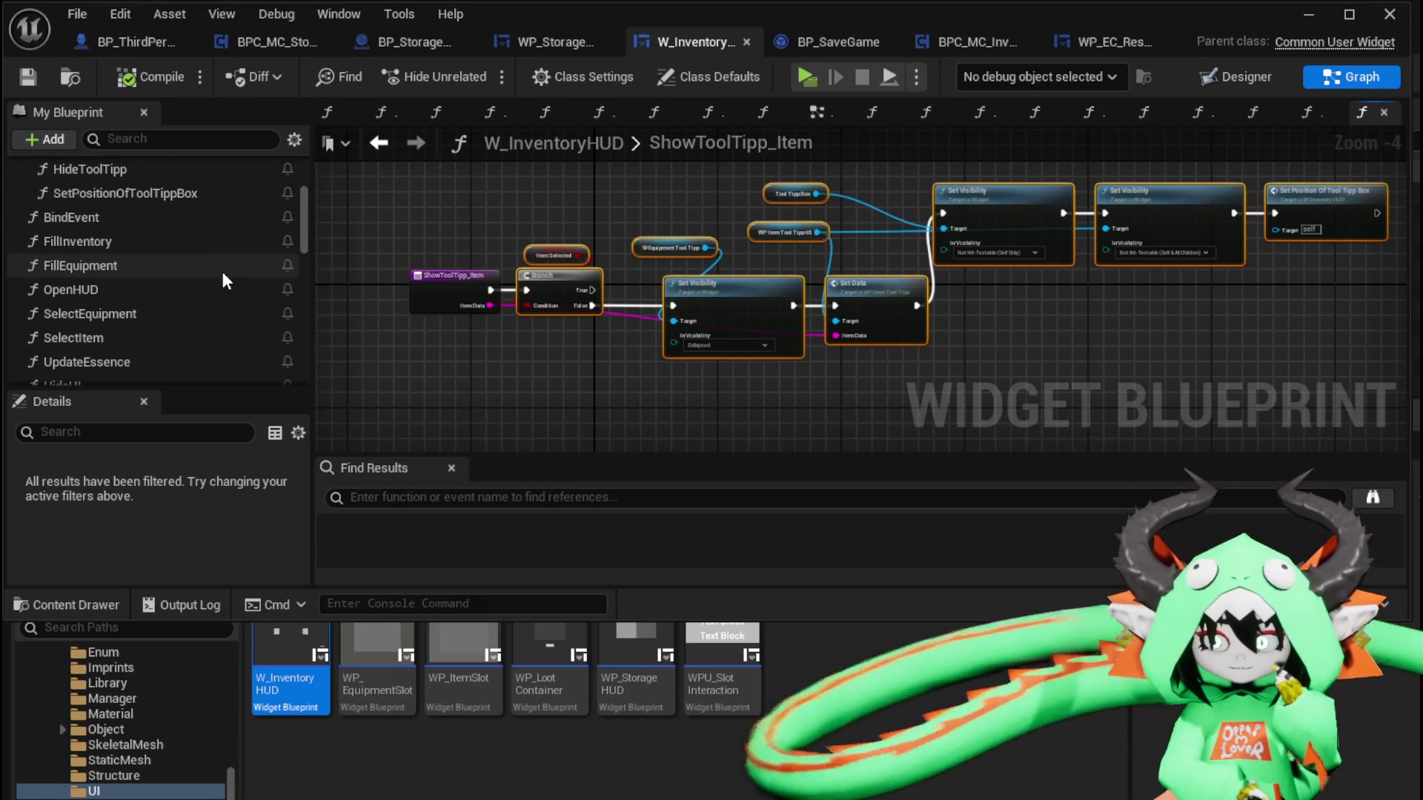
Open FillInventory and bring the VALUES node feeding Add Items from Inventory into view
{"action": "double_click", "coordinate": [178, 246]}
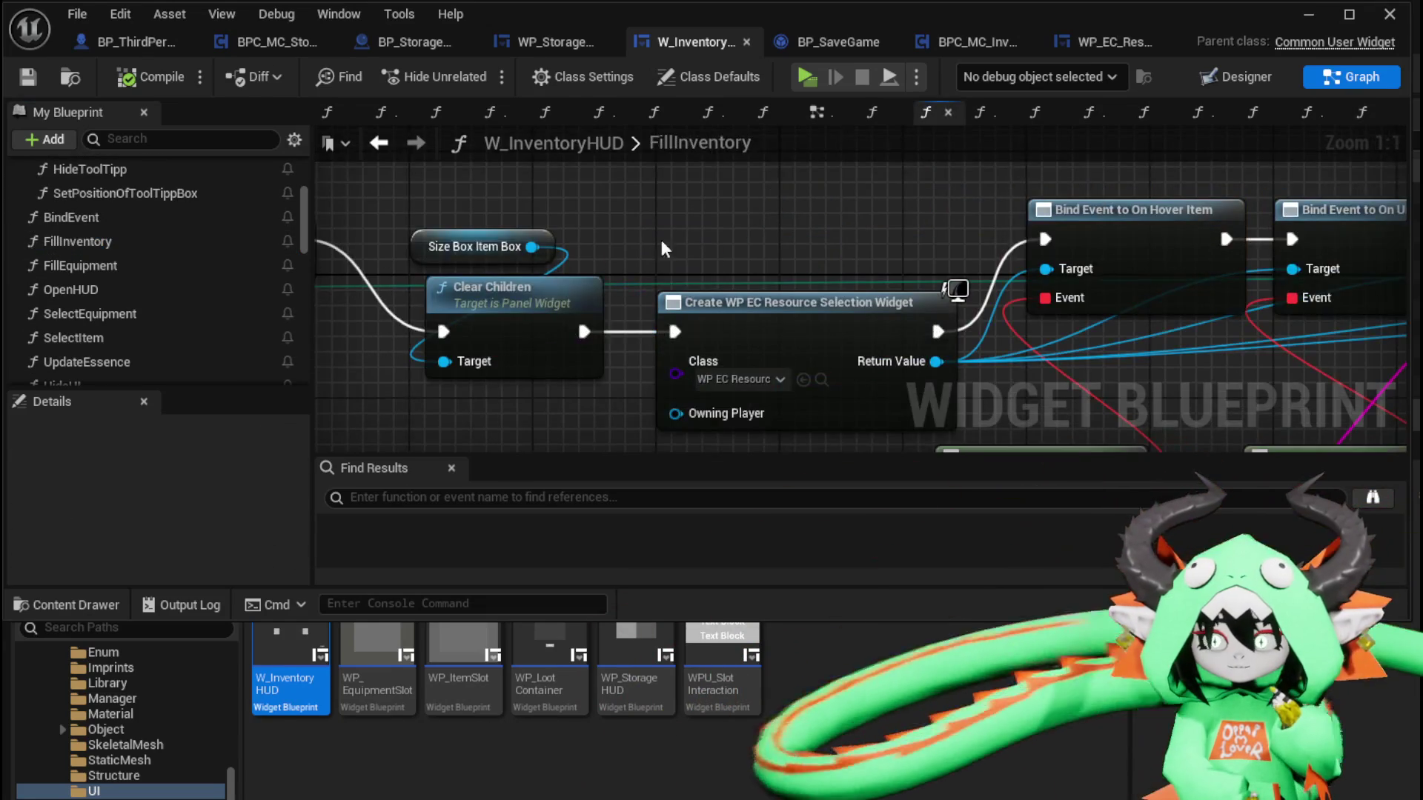
{"action": "scroll", "coordinate": [763, 239], "scroll_direction": "down", "scroll_amount": 1}
{"action": "mouse_move", "coordinate": [762, 239]}
{"action": "left_mouse_down"}
{"action": "mouse_move", "coordinate": [345, 209]}
{"action": "mouse_move", "coordinate": [1095, 320]}
{"action": "mouse_move", "coordinate": [739, 259]}
{"action": "left_mouse_up"}
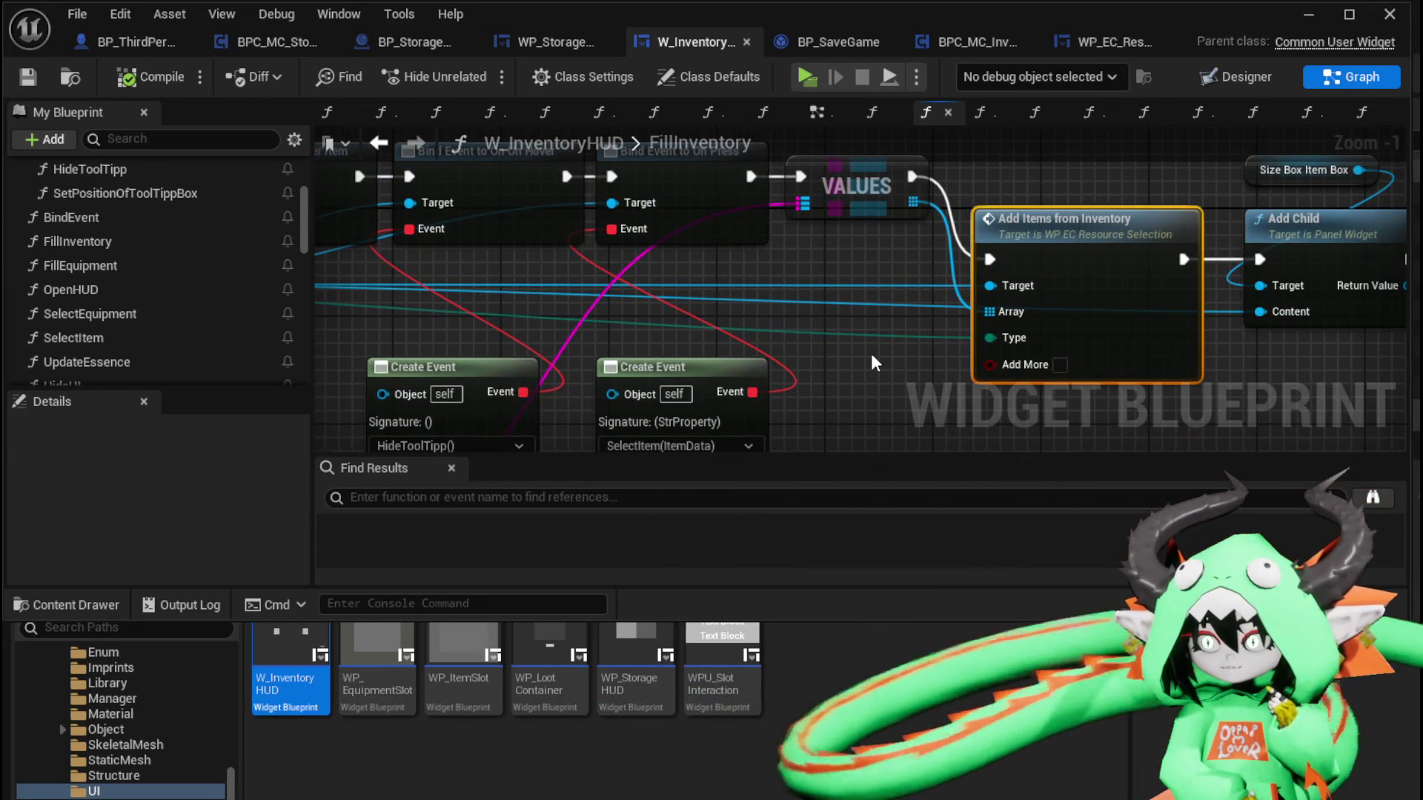
{"action": "scroll", "coordinate": [873, 362], "scroll_direction": "down", "scroll_amount": 2}
{"action": "mouse_move", "coordinate": [415, 245]}
{"action": "left_mouse_down"}
{"action": "mouse_move", "coordinate": [868, 222]}
{"action": "mouse_move", "coordinate": [445, 237]}
{"action": "left_mouse_up"}
{"action": "mouse_move", "coordinate": [1017, 304]}
{"action": "left_mouse_down"}
{"action": "mouse_move", "coordinate": [962, 334]}
{"action": "mouse_move", "coordinate": [1139, 209]}
{"action": "mouse_move", "coordinate": [982, 302]}
{"action": "mouse_move", "coordinate": [955, 303]}
{"action": "left_mouse_up"}
{"action": "scroll", "coordinate": [1139, 209], "scroll_direction": "down", "scroll_amount": 1}
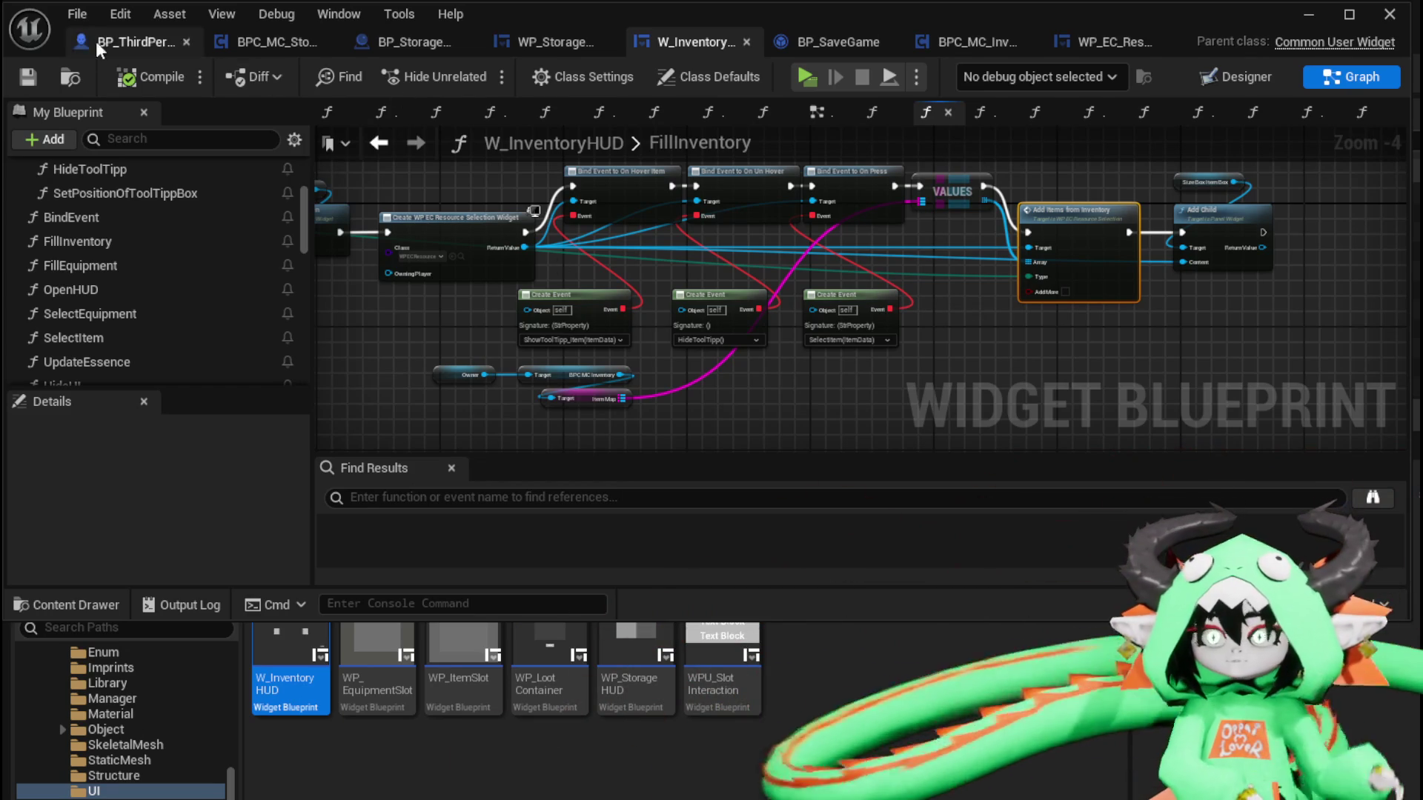
In the SortBy graph, add a Values node fed by Item Map between the Add Items nodes
{"action": "left_click", "coordinate": [547, 41]}
{"action": "mouse_move", "coordinate": [682, 206]}
{"action": "left_mouse_down"}
{"action": "mouse_move", "coordinate": [981, 362]}
{"action": "mouse_move", "coordinate": [962, 416]}
{"action": "left_mouse_up"}
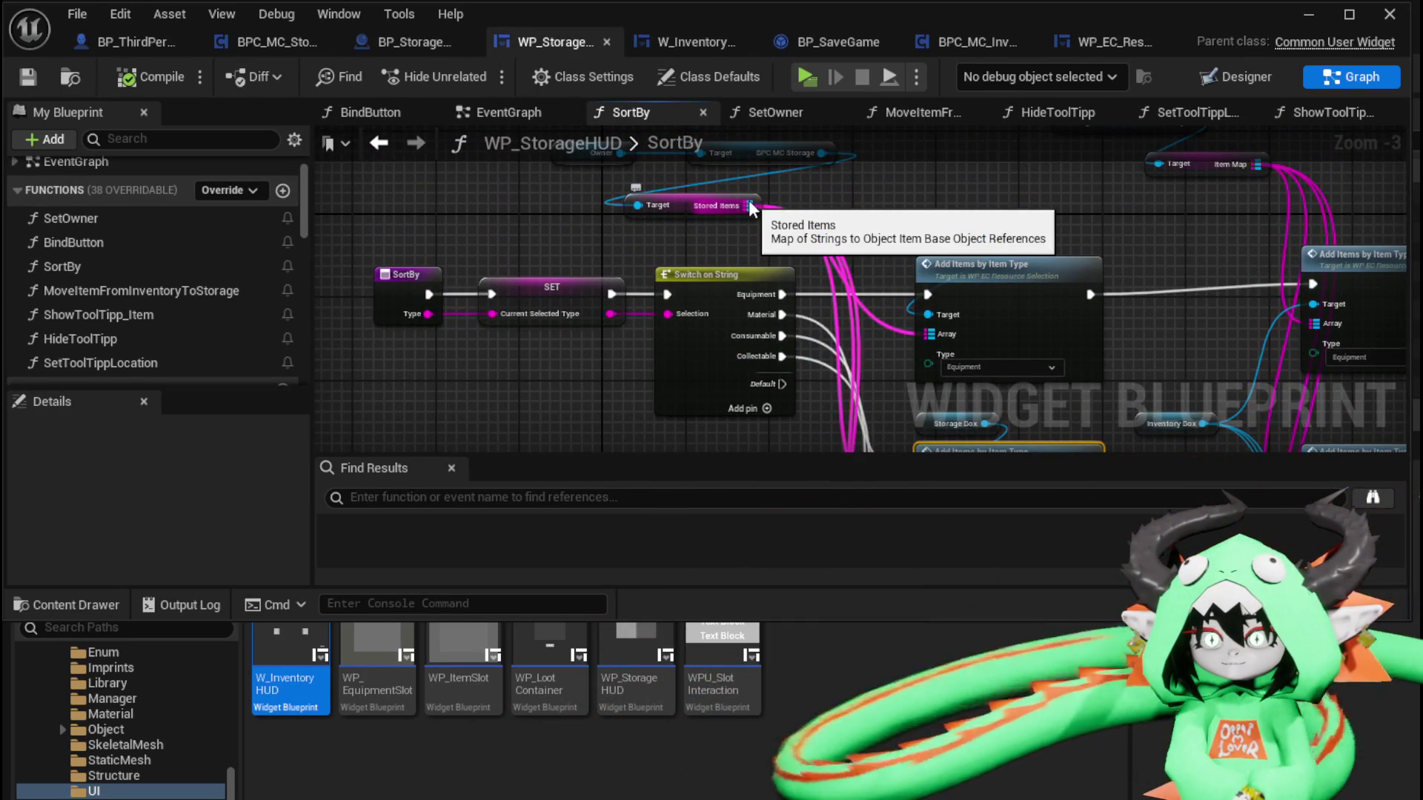
{"action": "left_click_drag", "start_coordinate": [750, 206], "coordinate": [828, 191]}
{"action": "type", "text": "Va"}
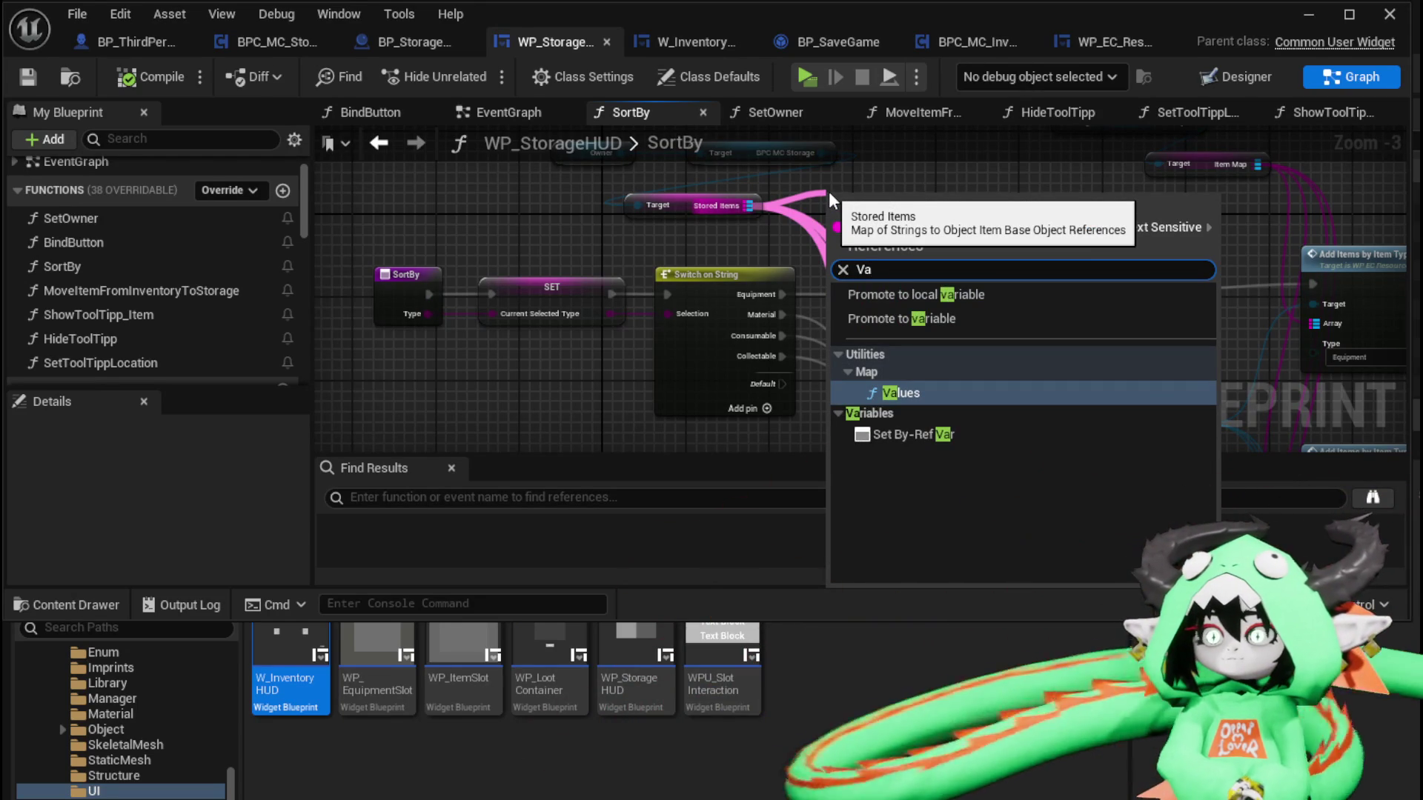
{"action": "mouse_move", "coordinate": [1096, 308]}
{"action": "left_mouse_down"}
{"action": "mouse_move", "coordinate": [801, 237]}
{"action": "mouse_move", "coordinate": [1027, 221]}
{"action": "left_mouse_up"}
{"action": "type", "text": "Va"}
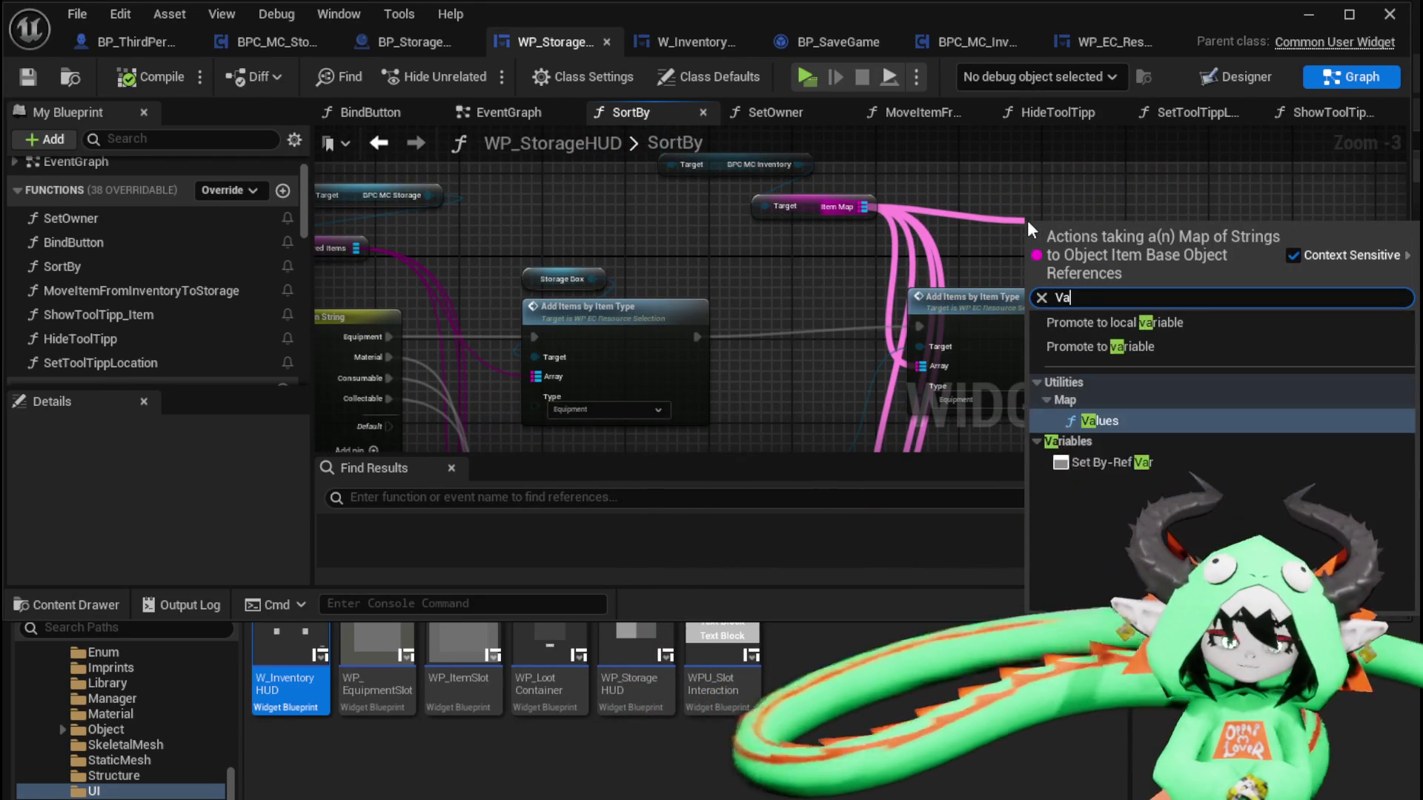
{"action": "type", "text": "lu"}
{"action": "key", "text": "Return"}
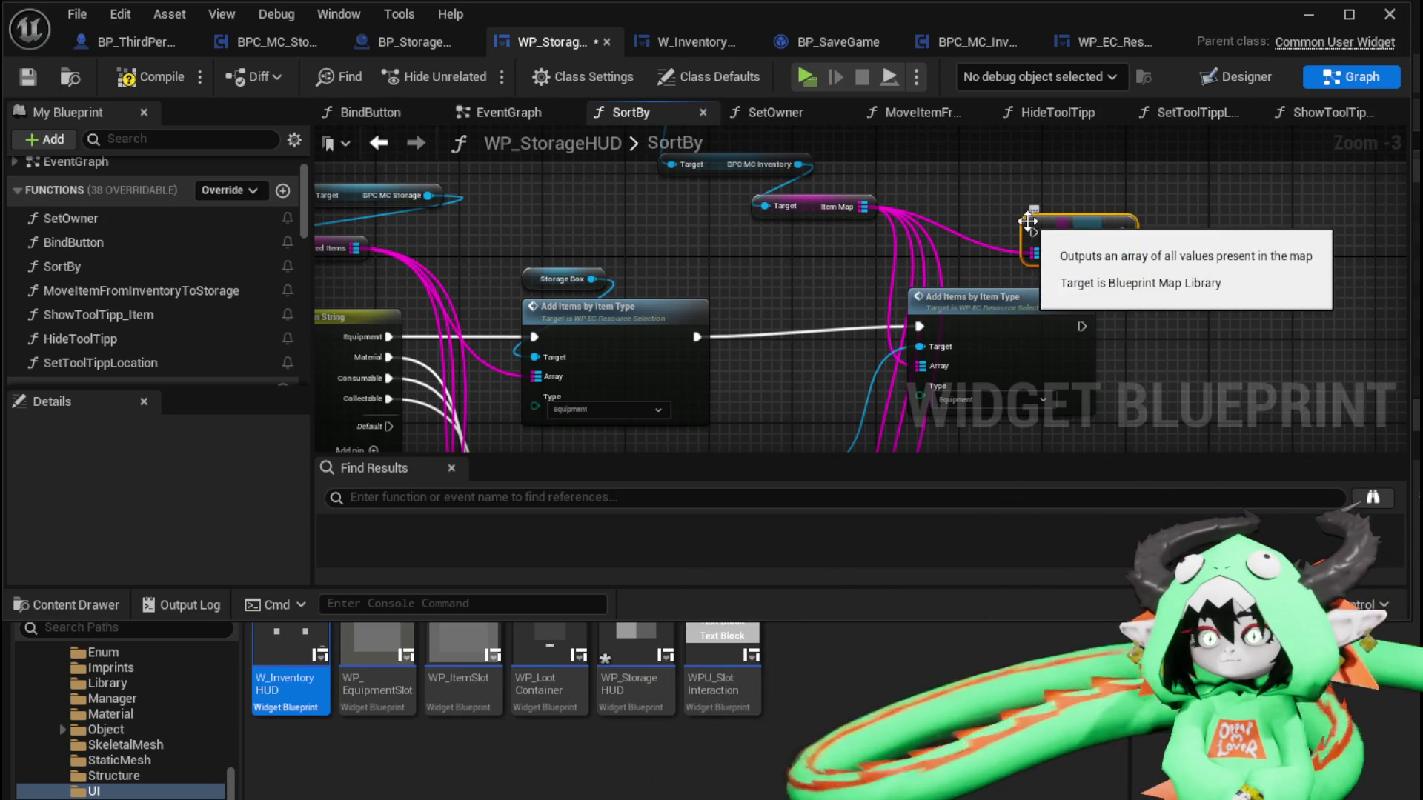
{"action": "mouse_move", "coordinate": [1027, 220]}
{"action": "left_mouse_down"}
{"action": "mouse_move", "coordinate": [956, 223]}
{"action": "mouse_move", "coordinate": [642, 300]}
{"action": "left_mouse_up"}
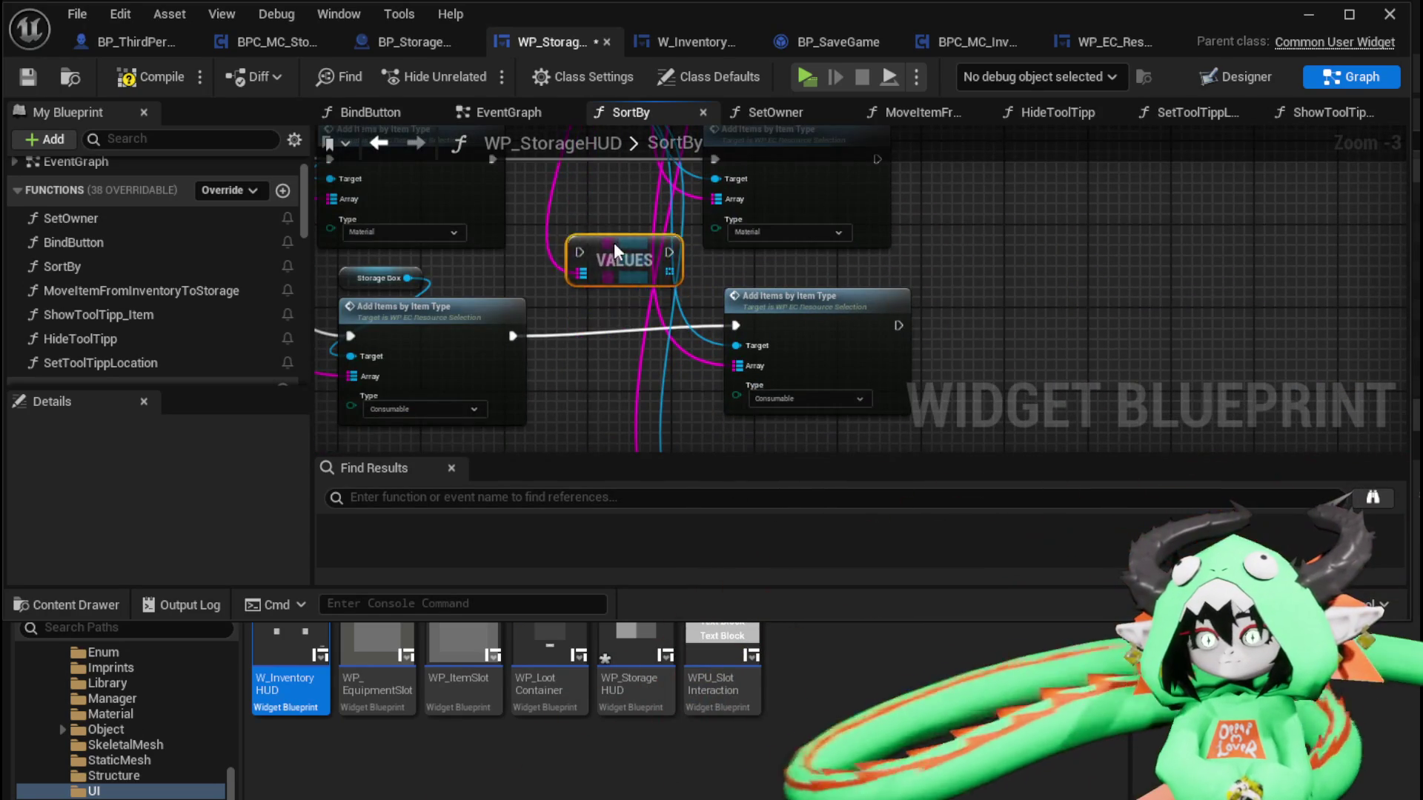
Add an Add Items from Inventory call targeting Inventory Box
{"action": "scroll", "coordinate": [630, 225], "scroll_direction": "up", "scroll_amount": 1}
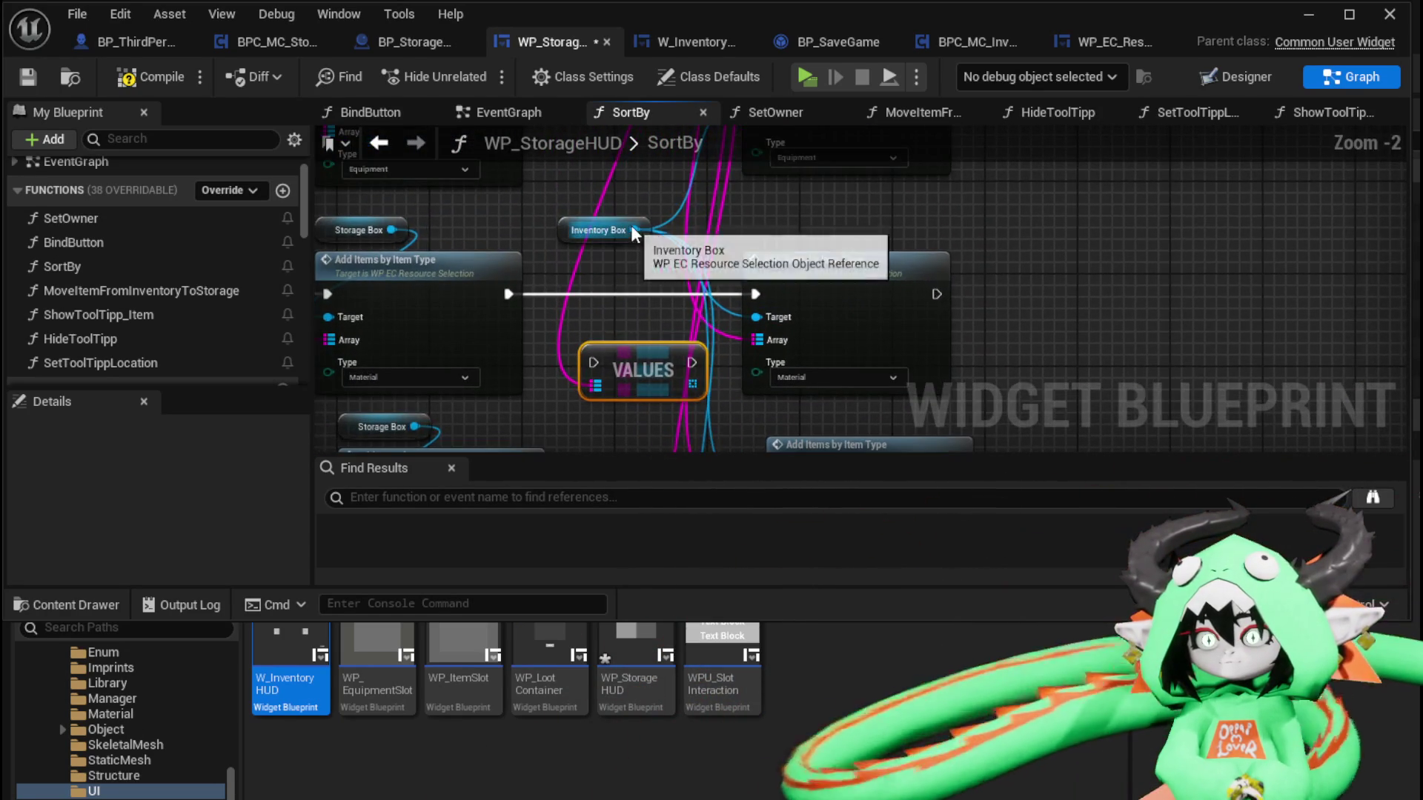
{"action": "left_click_drag", "start_coordinate": [634, 230], "coordinate": [1042, 234]}
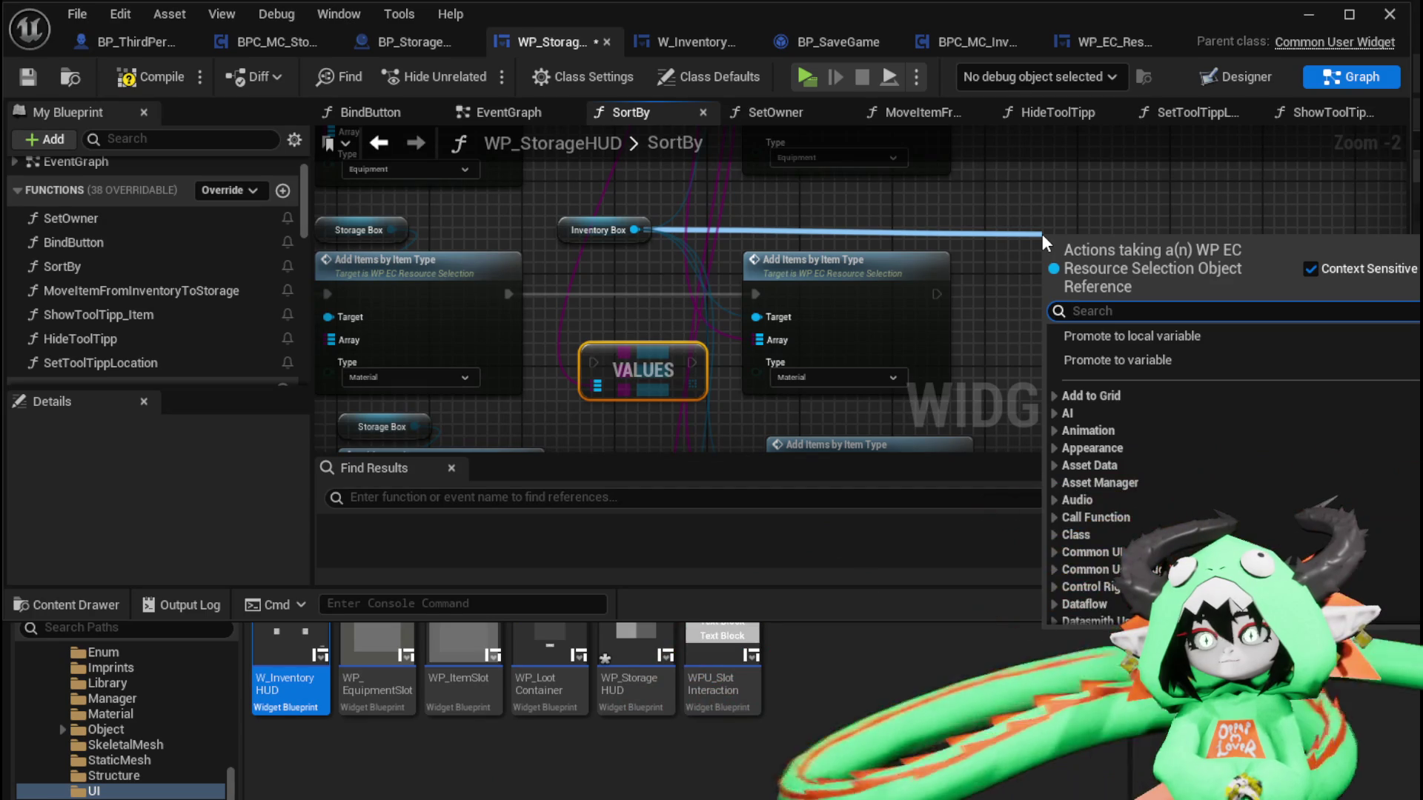
{"action": "type", "text": "Fill"}
{"action": "key", "text": "BackSpace"}
{"action": "key", "text": "BackSpace"}
{"action": "key", "text": "BackSpace"}
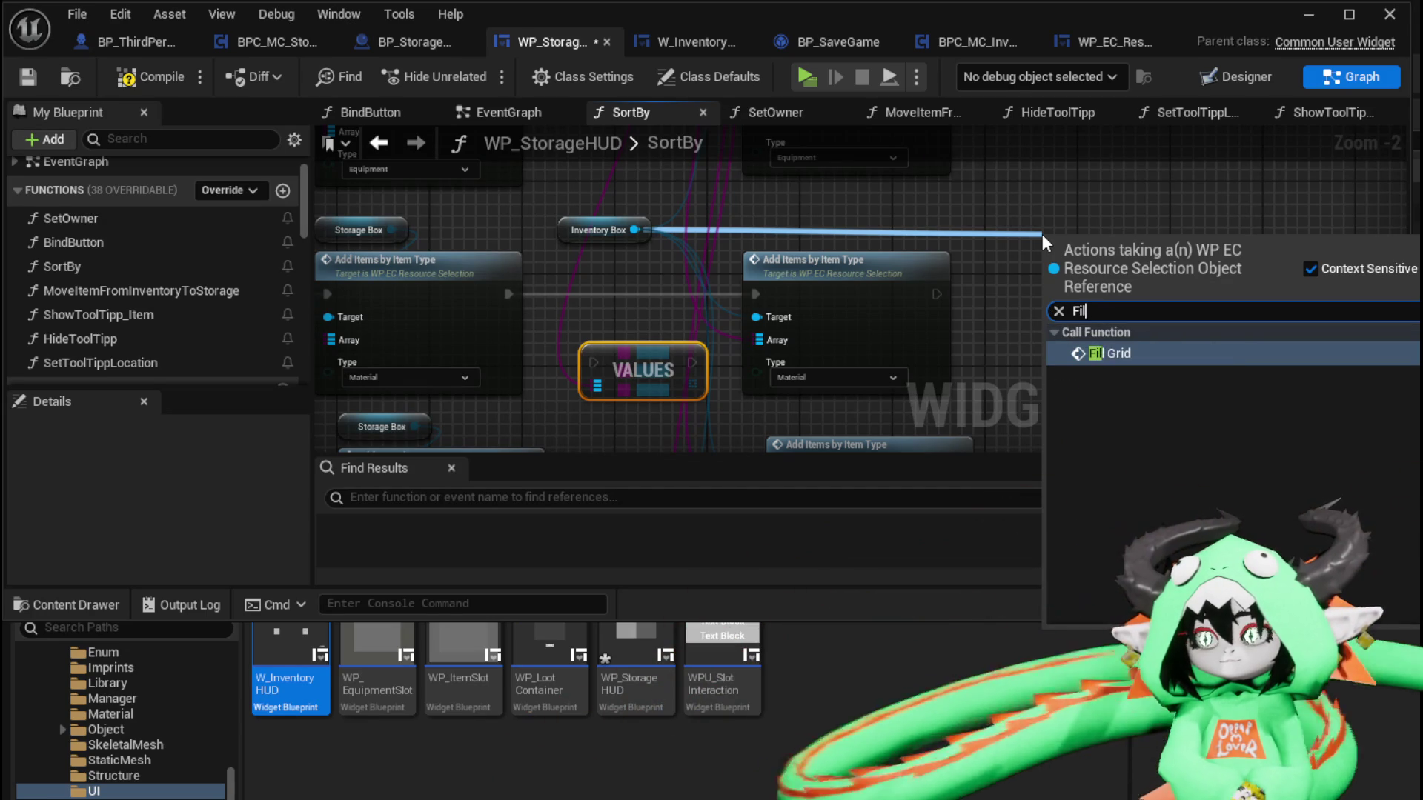
{"action": "type", "text": "items"}
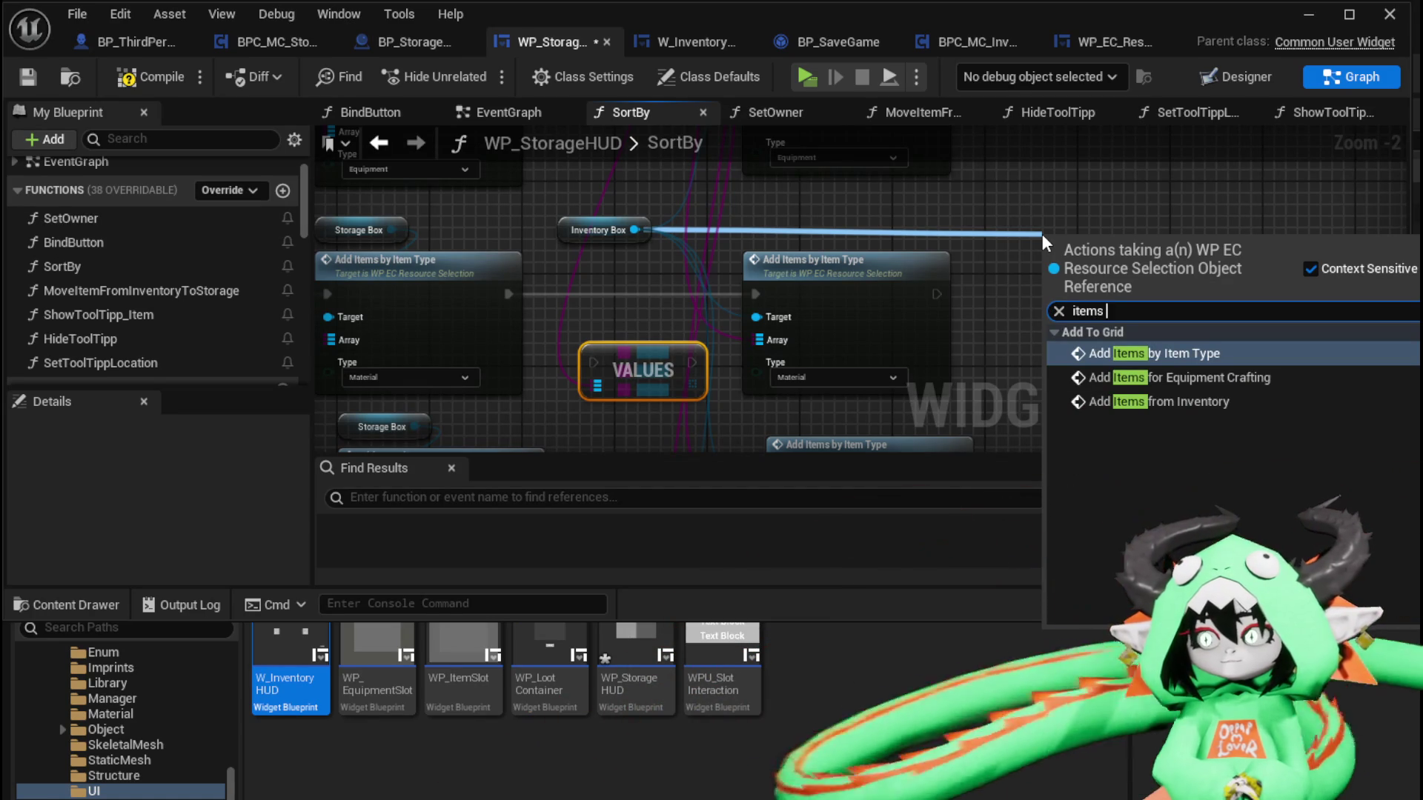
{"action": "left_click", "coordinate": [1178, 400]}
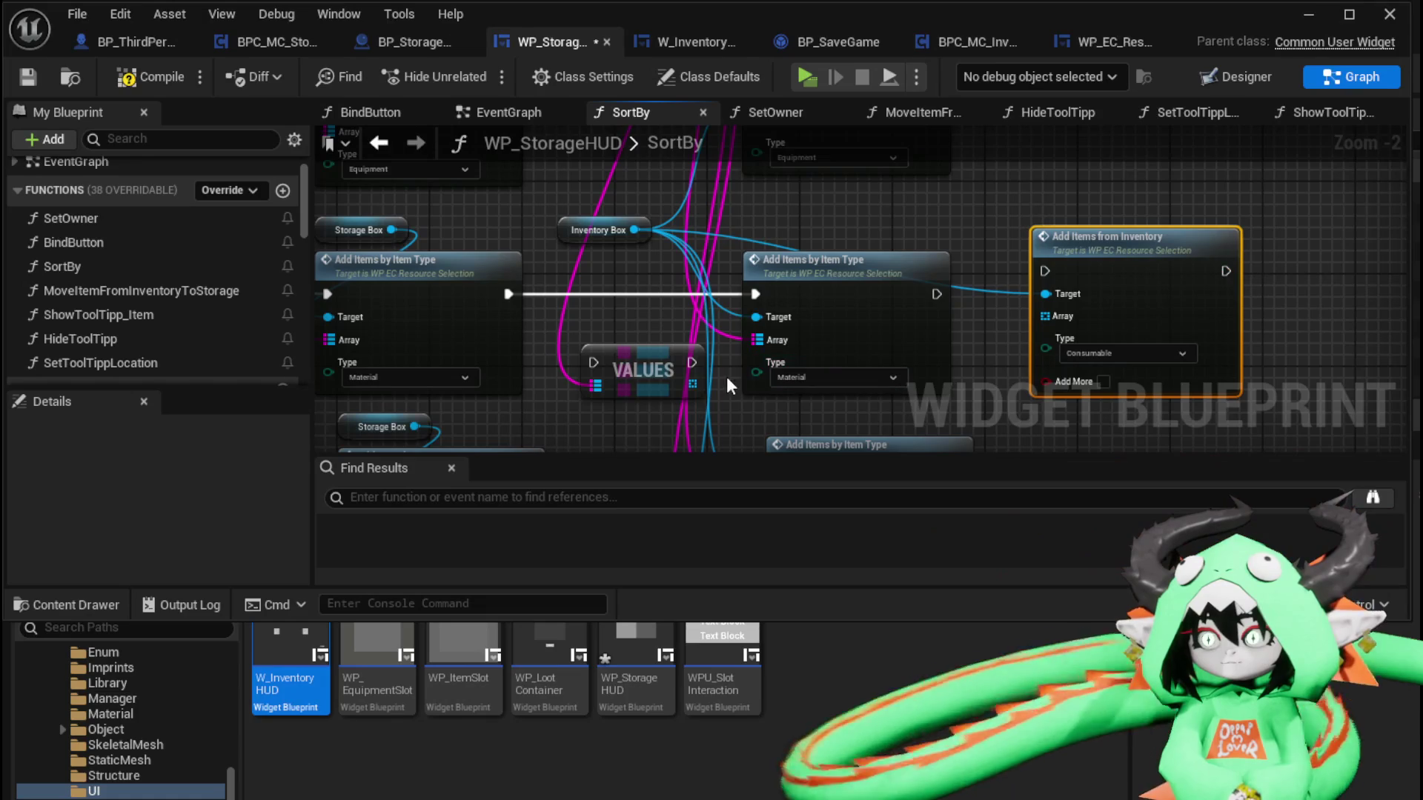
Wire the Values array into it, set Type to Material, route execution through Values, and compile
{"action": "left_click_drag", "start_coordinate": [697, 384], "coordinate": [1063, 309]}
{"action": "key", "text": "Escape"}
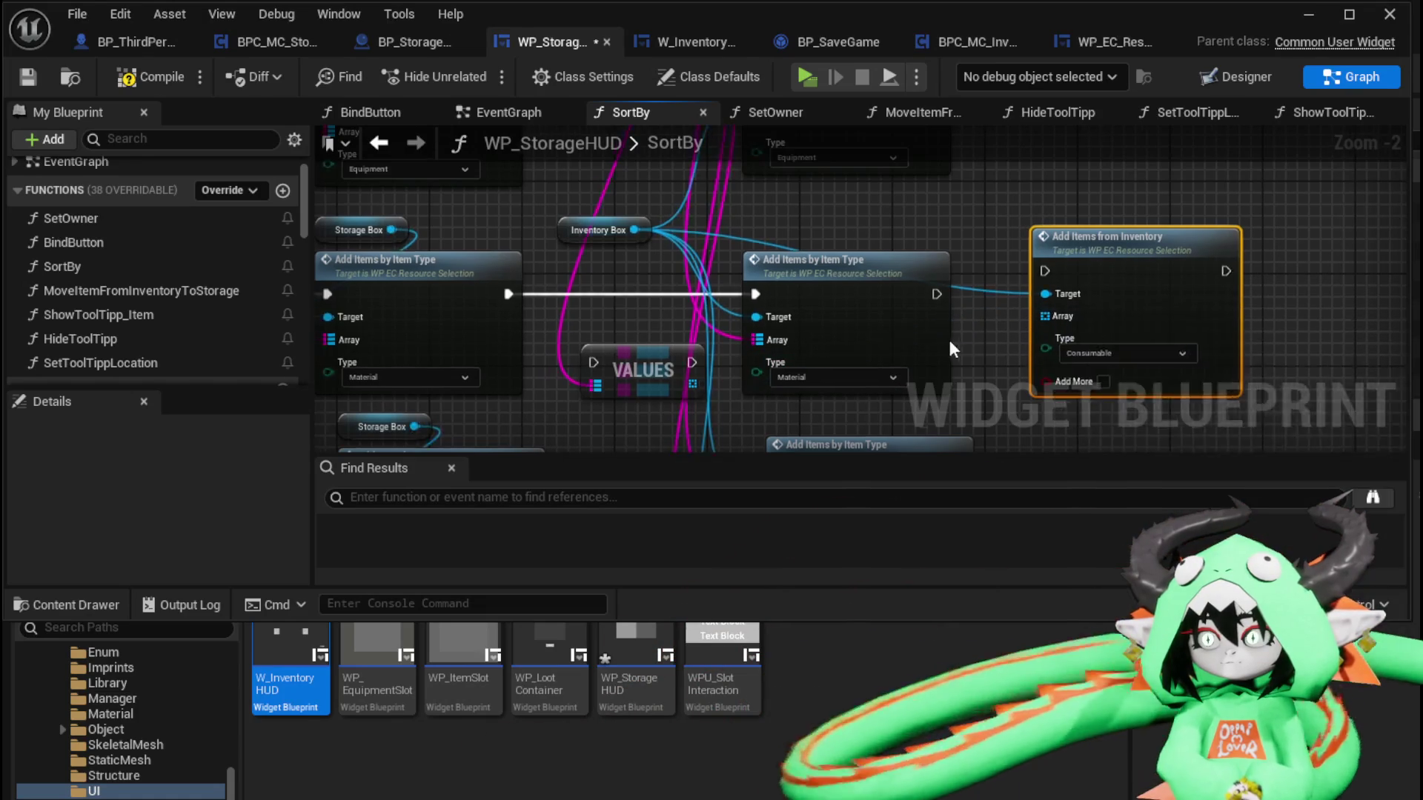
{"action": "left_click_drag", "start_coordinate": [611, 363], "coordinate": [965, 296]}
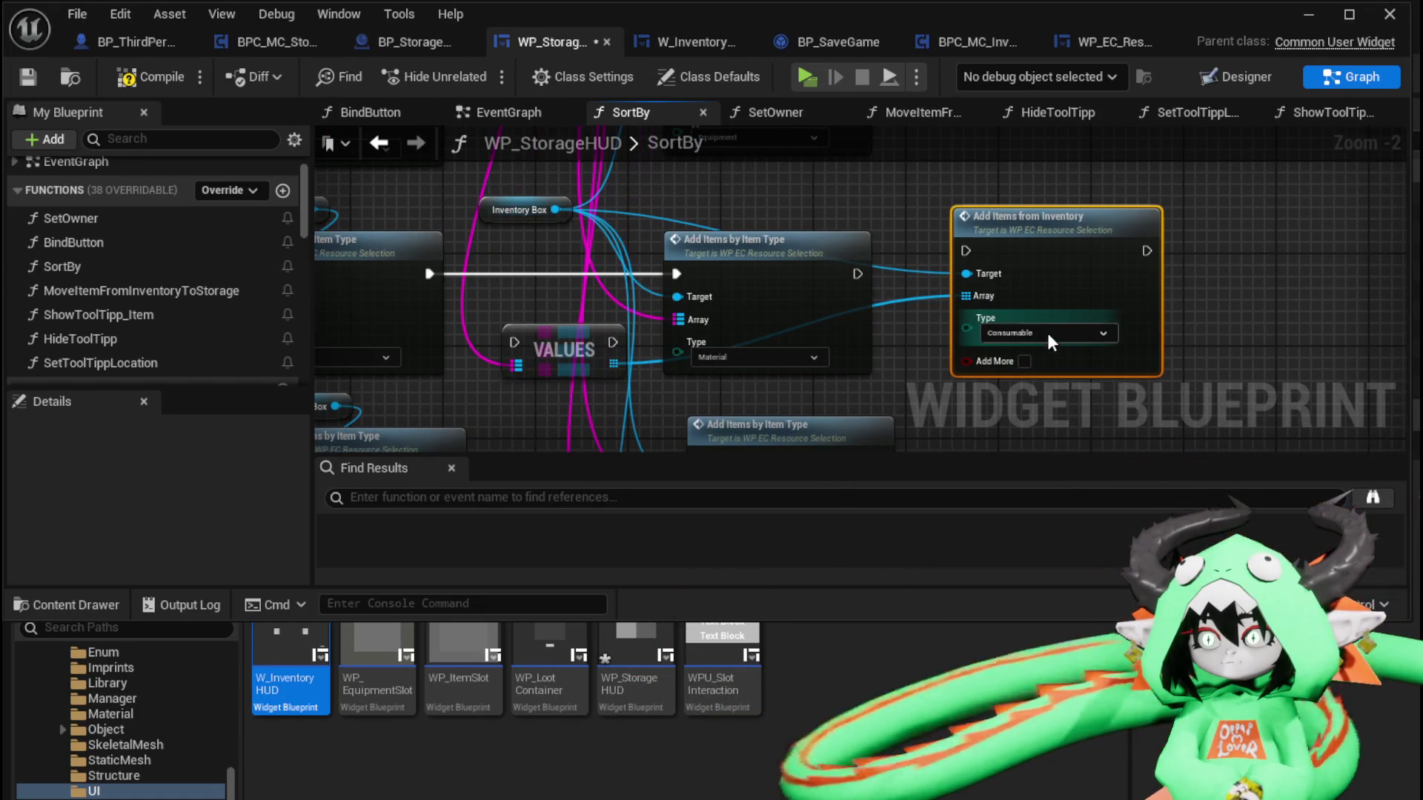
{"action": "left_click", "coordinate": [1056, 335]}
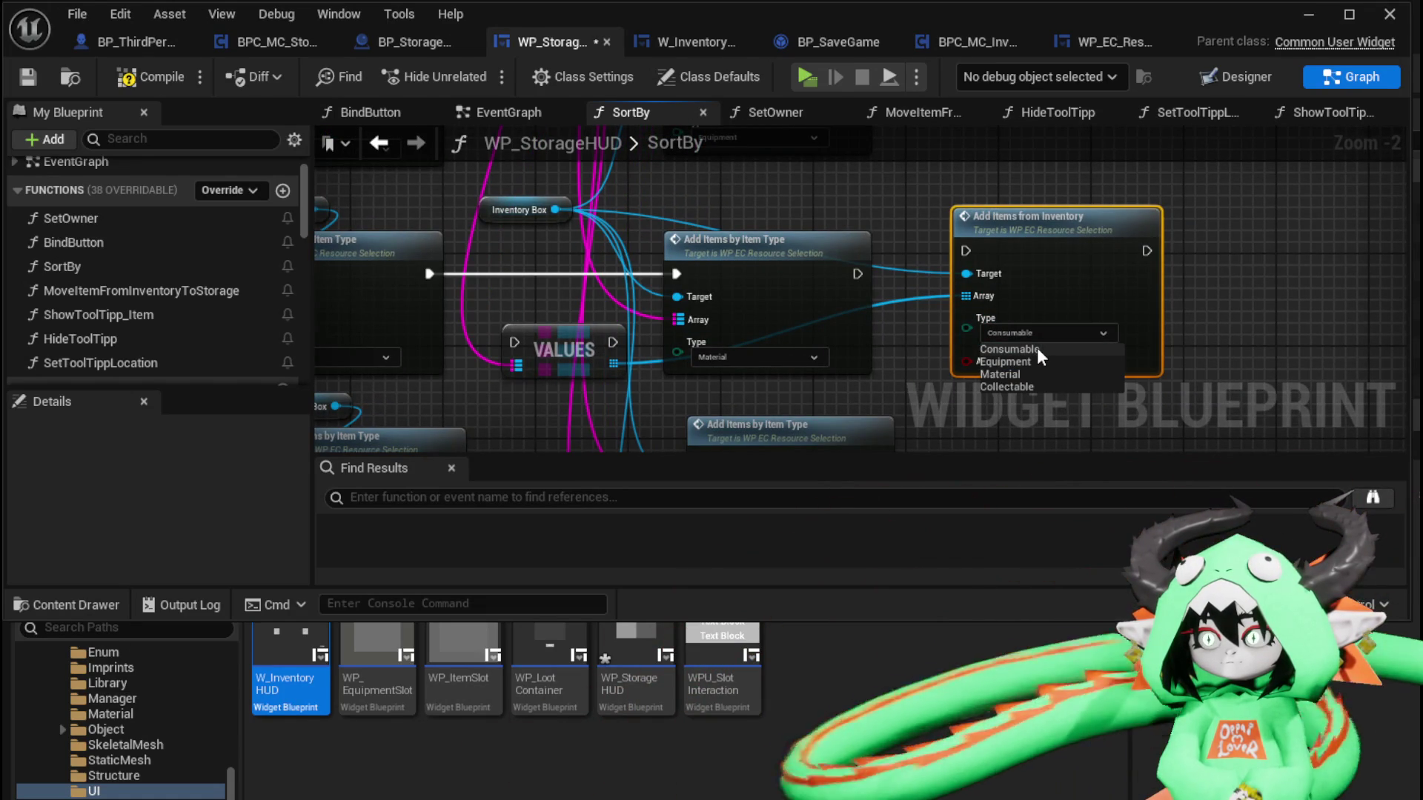
{"action": "left_click", "coordinate": [1036, 375]}
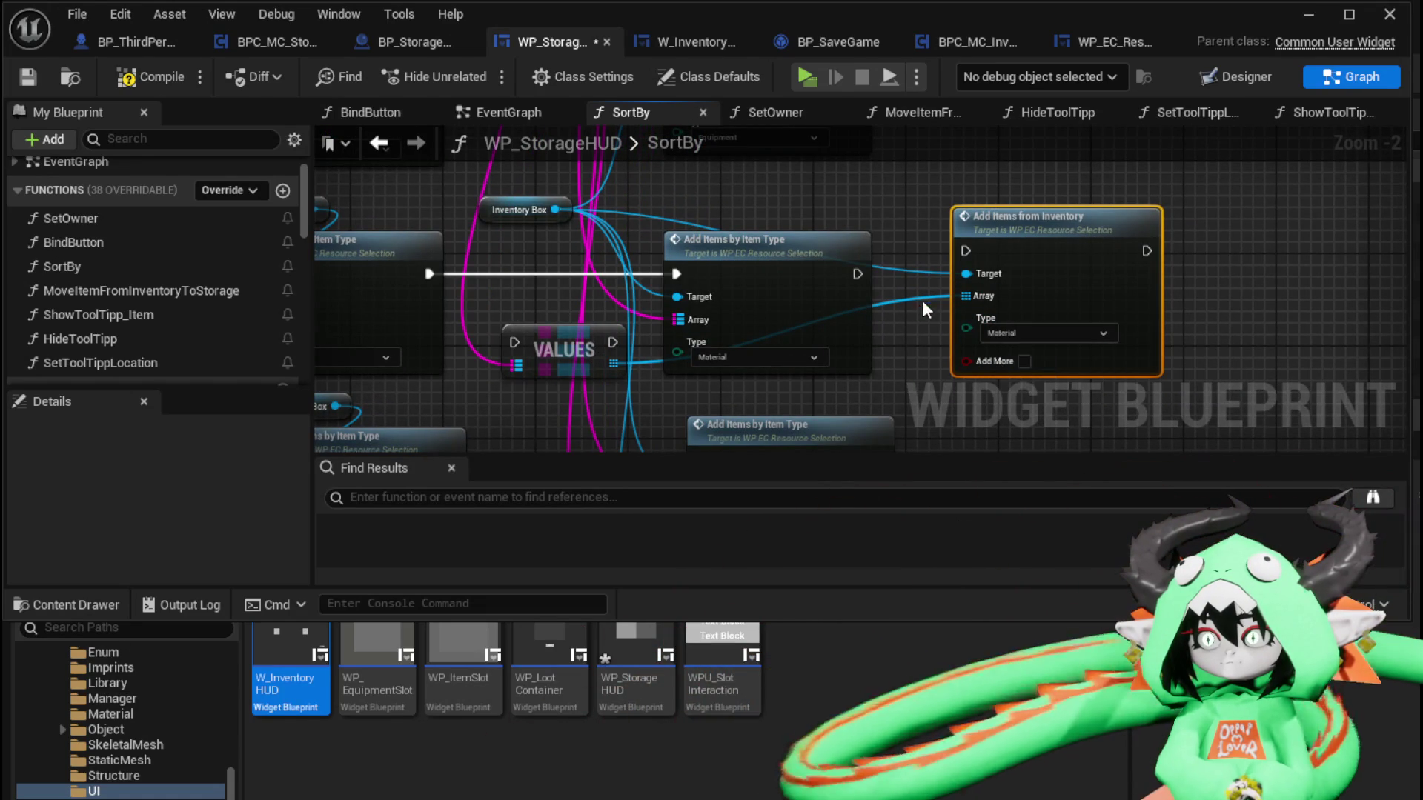
{"action": "mouse_move", "coordinate": [434, 273]}
{"action": "left_mouse_down"}
{"action": "mouse_move", "coordinate": [927, 267]}
{"action": "mouse_move", "coordinate": [965, 250]}
{"action": "left_mouse_up"}
{"action": "scroll", "coordinate": [708, 215], "scroll_direction": "down", "scroll_amount": 2}
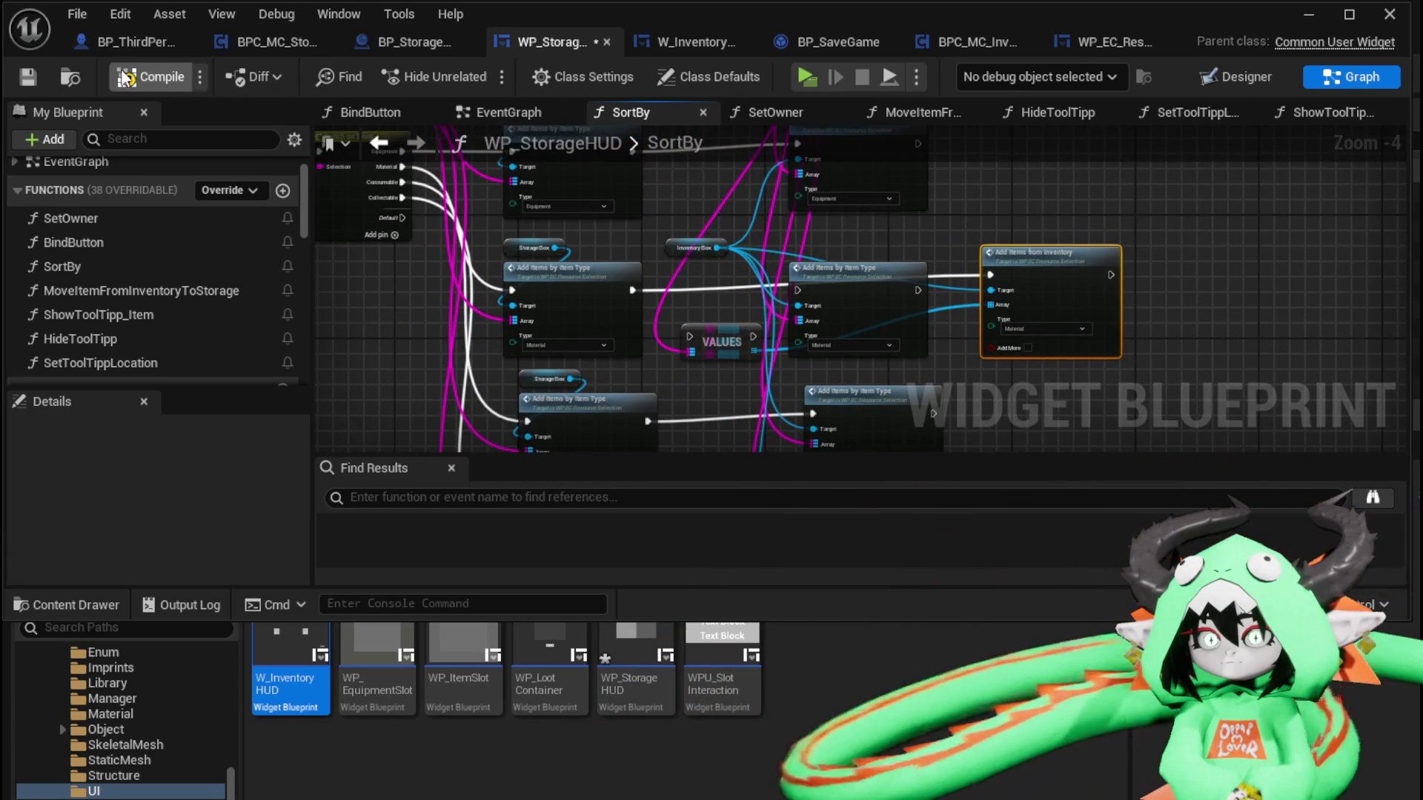
{"action": "left_click", "coordinate": [141, 76]}
{"action": "left_click_drag", "start_coordinate": [704, 327], "coordinate": [711, 311]}
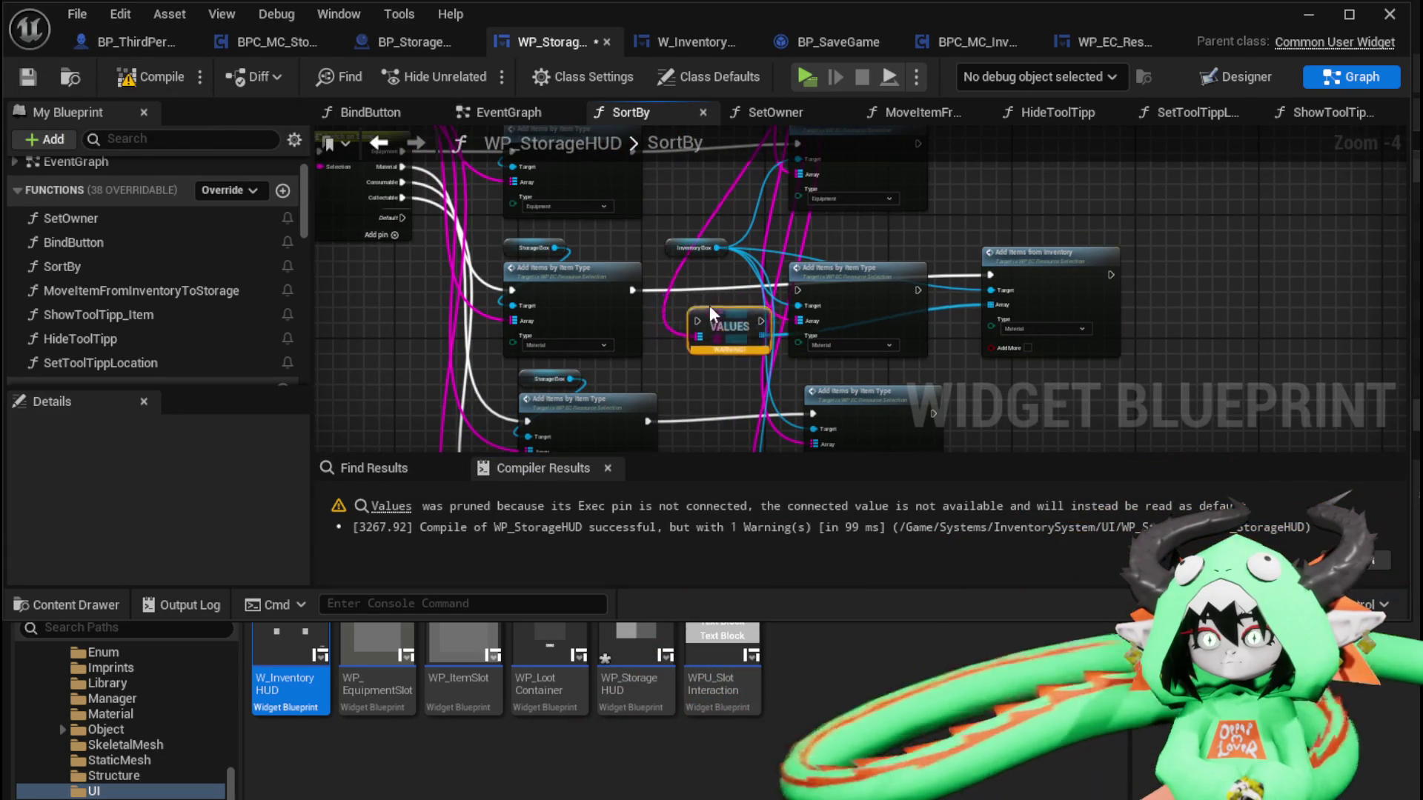
{"action": "left_click_drag", "start_coordinate": [634, 290], "coordinate": [797, 290]}
{"action": "mouse_move", "coordinate": [917, 290]}
{"action": "left_mouse_down"}
{"action": "mouse_move", "coordinate": [990, 290]}
{"action": "mouse_move", "coordinate": [991, 275]}
{"action": "mouse_move", "coordinate": [1045, 265]}
{"action": "left_mouse_up"}
Save WP_StorageHUD and review the AddItemsFromInventory function's loop, cast and grid nodes
{"action": "left_click", "coordinate": [111, 78]}
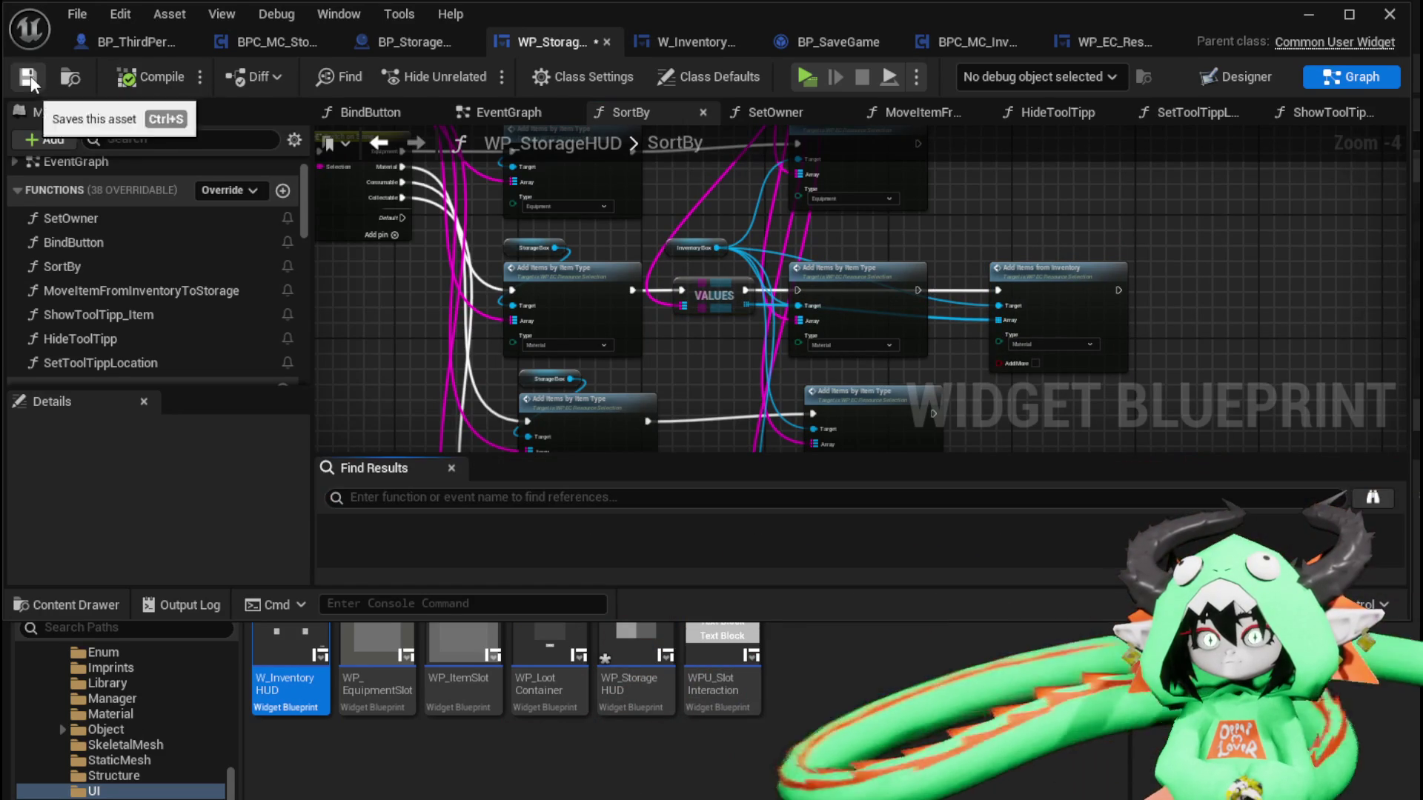
{"action": "left_click", "coordinate": [27, 76]}
{"action": "double_click", "coordinate": [1073, 281]}
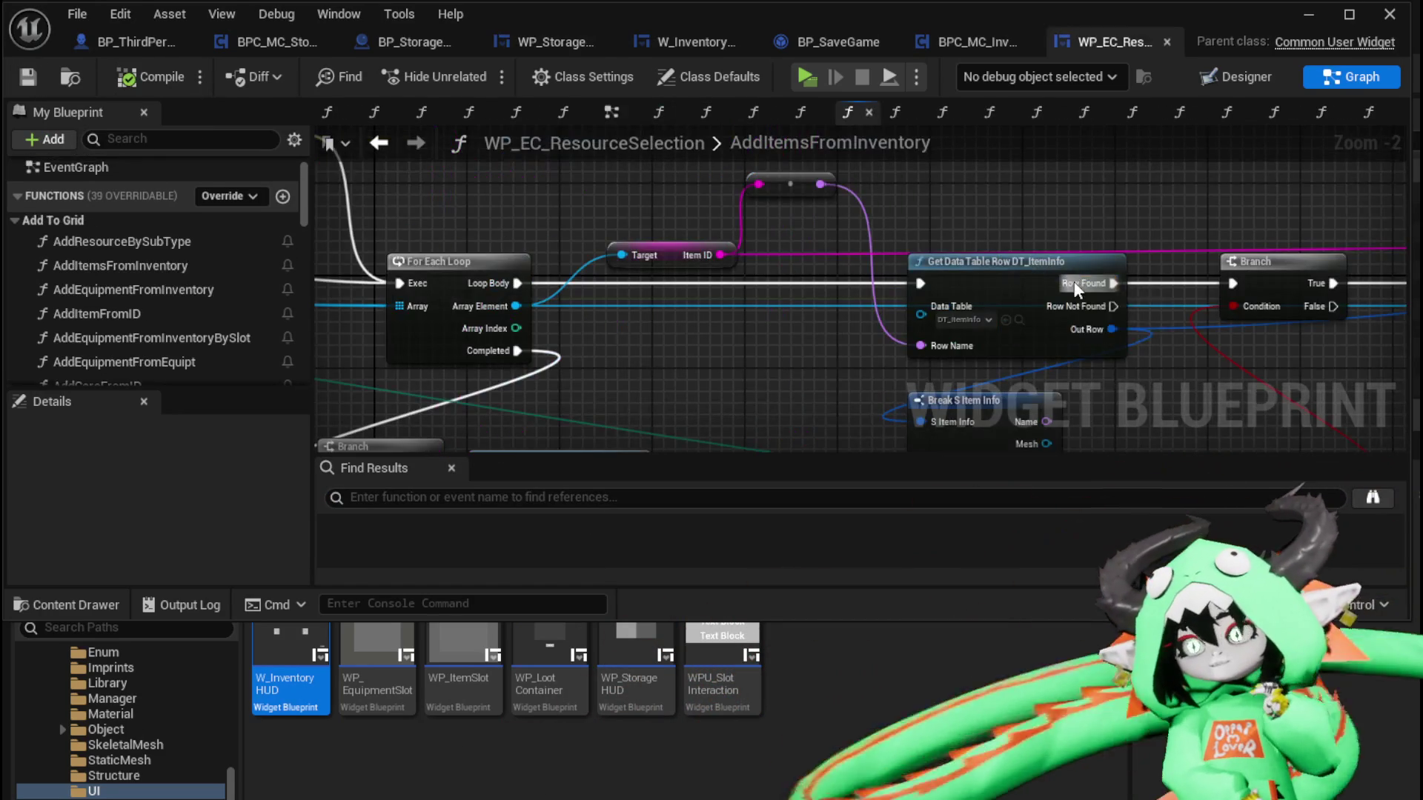
{"action": "scroll", "coordinate": [1111, 211], "scroll_direction": "down", "scroll_amount": 1}
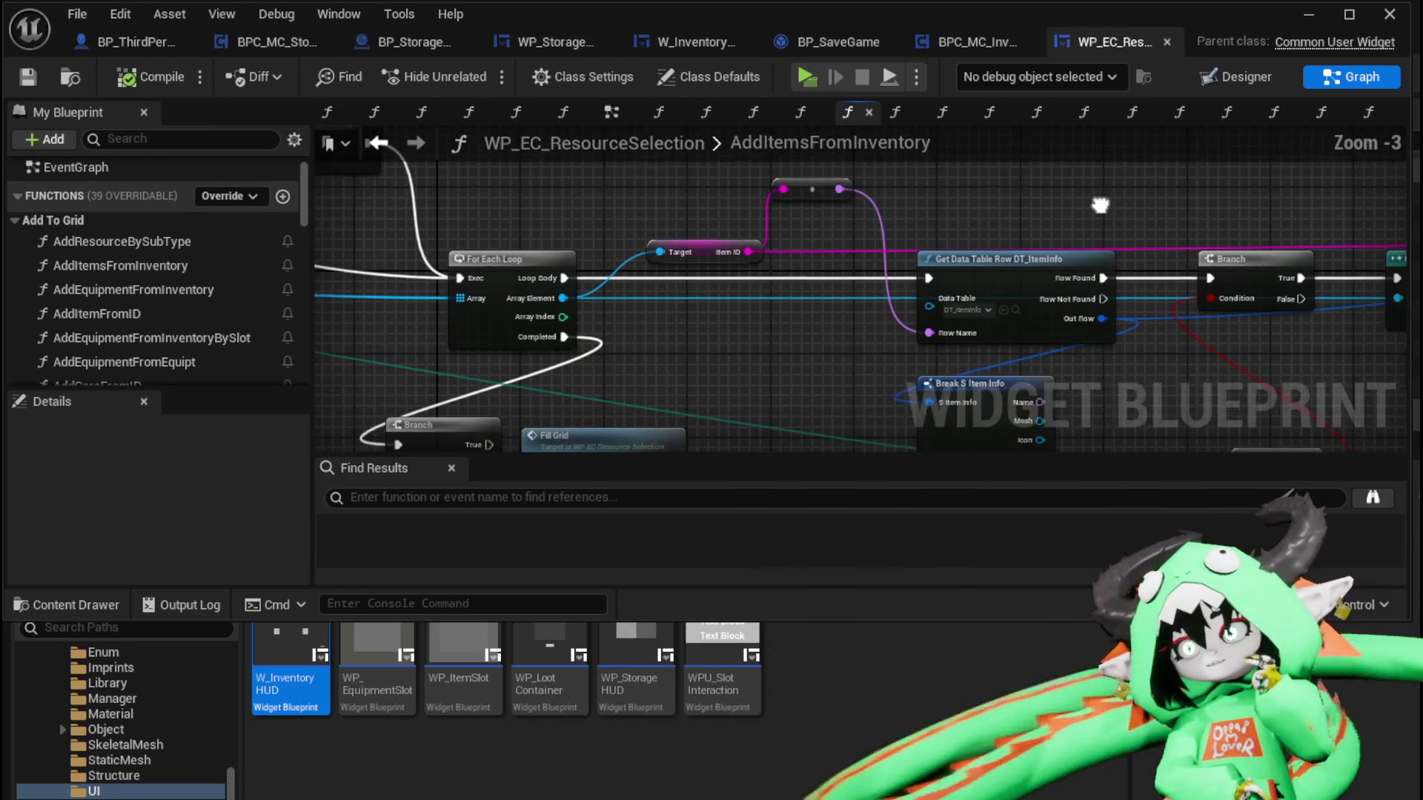
{"action": "left_click_drag", "start_coordinate": [1110, 210], "coordinate": [634, 181]}
{"action": "left_click_drag", "start_coordinate": [505, 291], "coordinate": [684, 290]}
{"action": "left_click_drag", "start_coordinate": [1103, 197], "coordinate": [667, 170]}
{"action": "scroll", "coordinate": [864, 193], "scroll_direction": "down", "scroll_amount": 1}
{"action": "left_click_drag", "start_coordinate": [864, 193], "coordinate": [475, 175]}
{"action": "mouse_move", "coordinate": [1030, 336]}
{"action": "left_mouse_down"}
{"action": "mouse_move", "coordinate": [528, 351]}
{"action": "mouse_move", "coordinate": [810, 215]}
{"action": "left_mouse_up"}
{"action": "scroll", "coordinate": [528, 352], "scroll_direction": "down", "scroll_amount": 1}
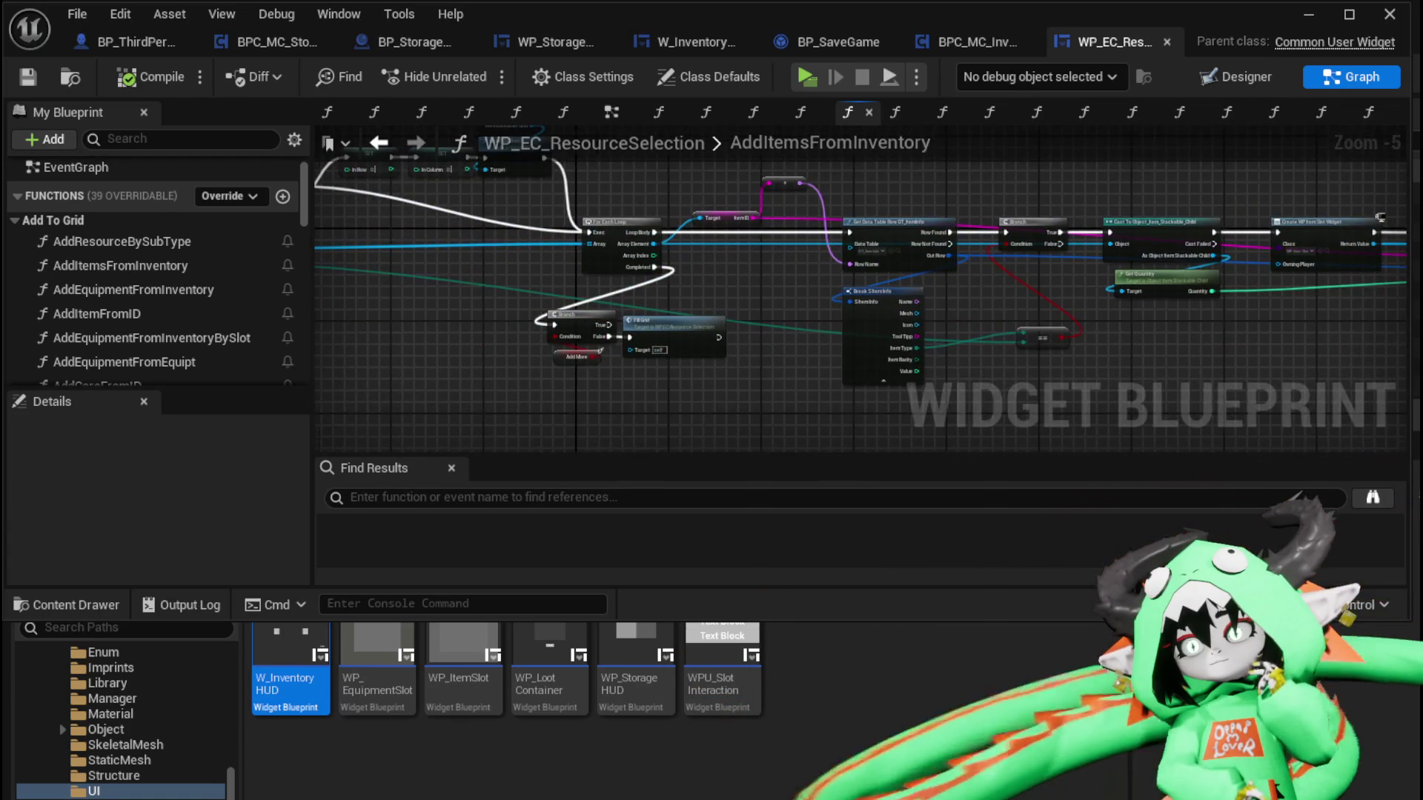
{"action": "mouse_move", "coordinate": [411, 344]}
{"action": "left_mouse_down"}
{"action": "mouse_move", "coordinate": [800, 403]}
{"action": "mouse_move", "coordinate": [745, 355]}
{"action": "left_mouse_up"}
{"action": "scroll", "coordinate": [713, 318], "scroll_direction": "up", "scroll_amount": 1}
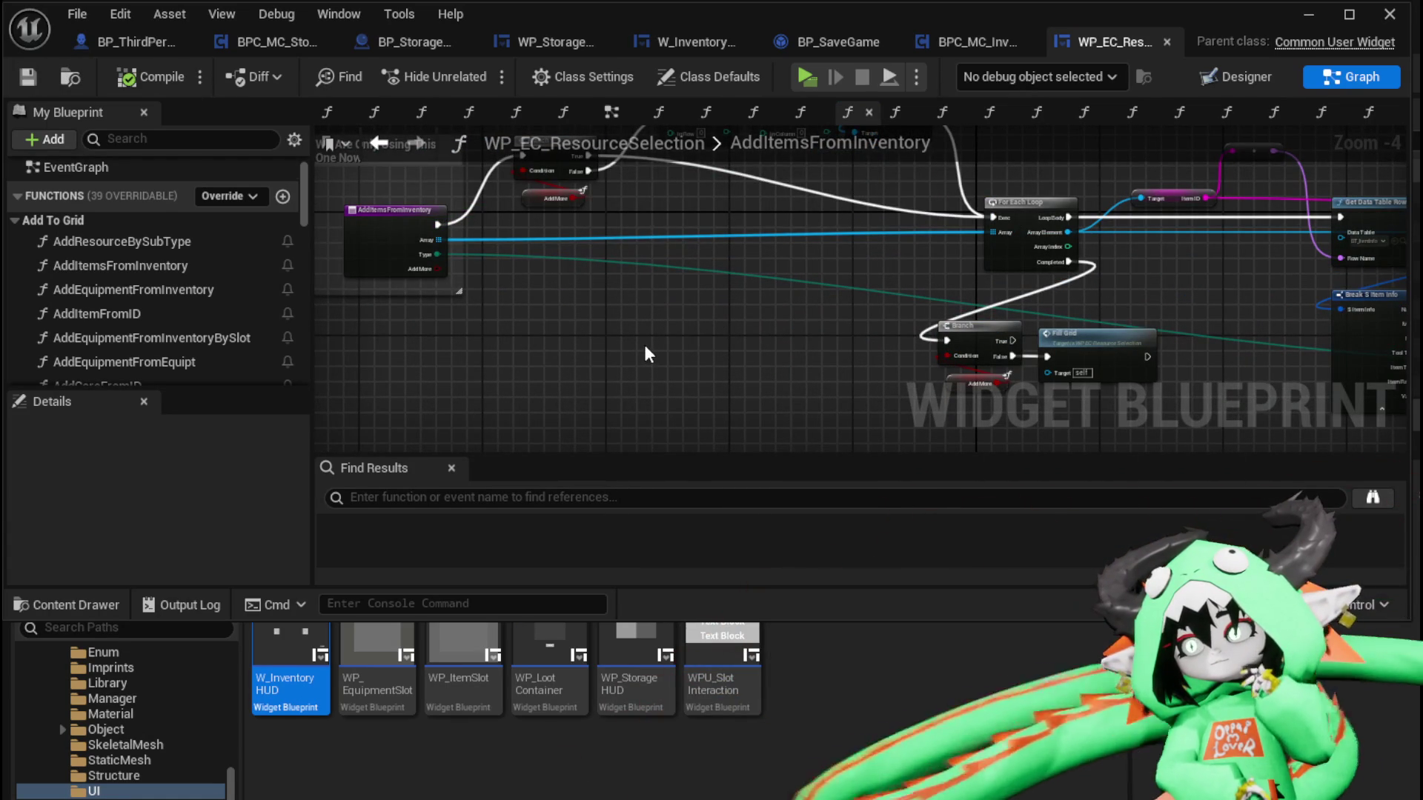
Switch back through the tabs to the WP_StorageHUD SortBy graph
{"action": "left_click", "coordinate": [989, 51]}
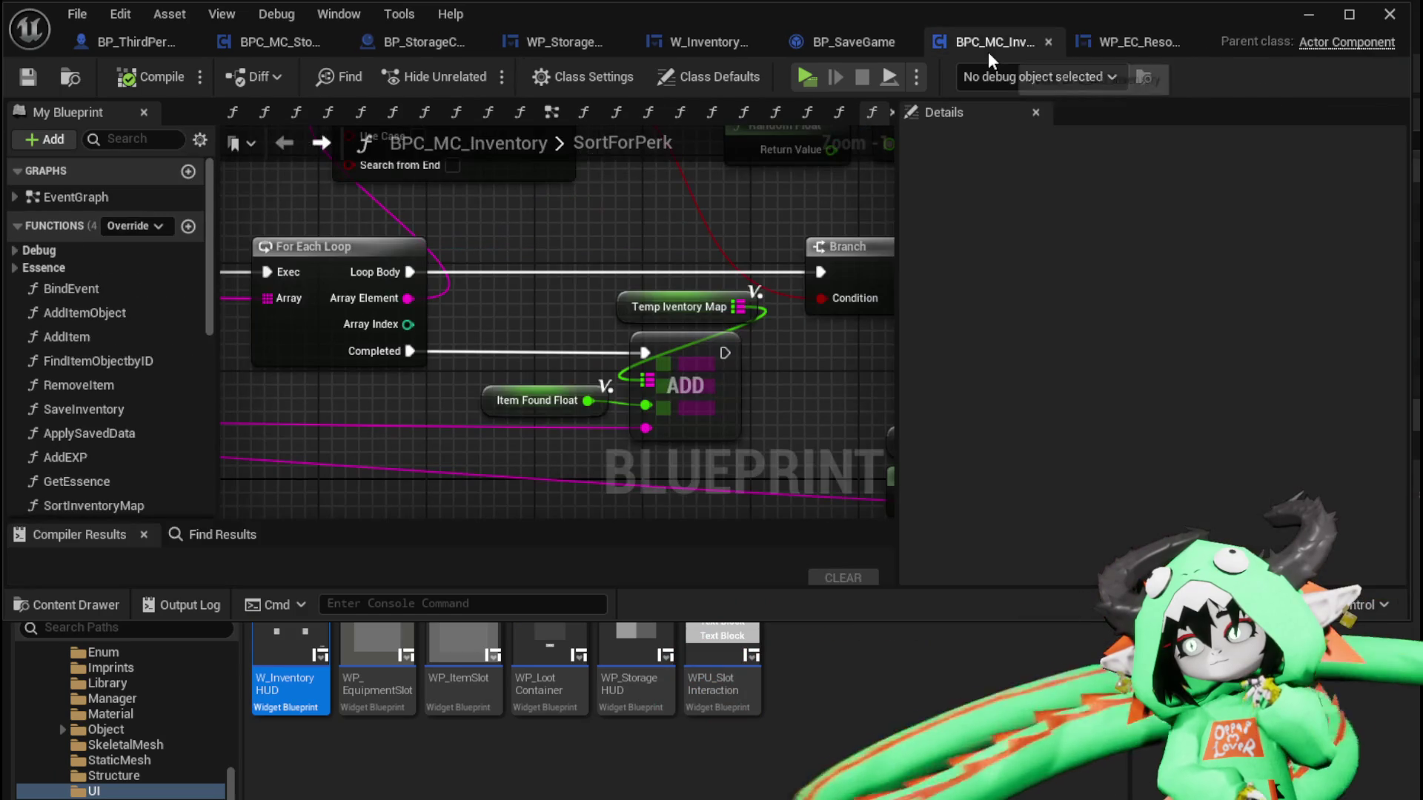
{"action": "left_click", "coordinate": [550, 39]}
{"action": "mouse_move", "coordinate": [970, 270]}
{"action": "left_mouse_down"}
{"action": "mouse_move", "coordinate": [1023, 238]}
{"action": "mouse_move", "coordinate": [1145, 281]}
{"action": "left_mouse_up"}
Add a Values node for the storage item map and connect the Material branch to it
{"action": "left_click", "coordinate": [711, 249]}
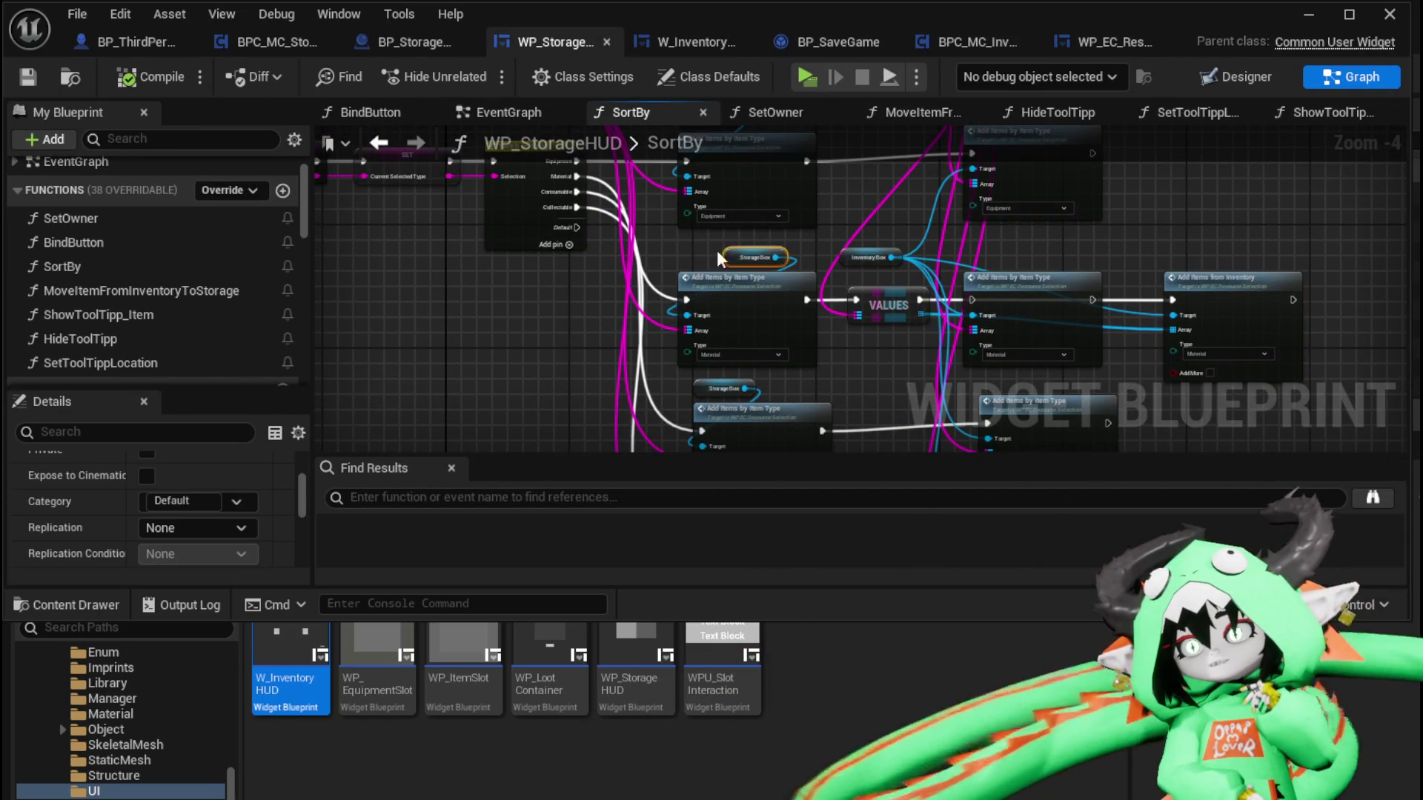
{"action": "scroll", "coordinate": [954, 236], "scroll_direction": "up", "scroll_amount": 3}
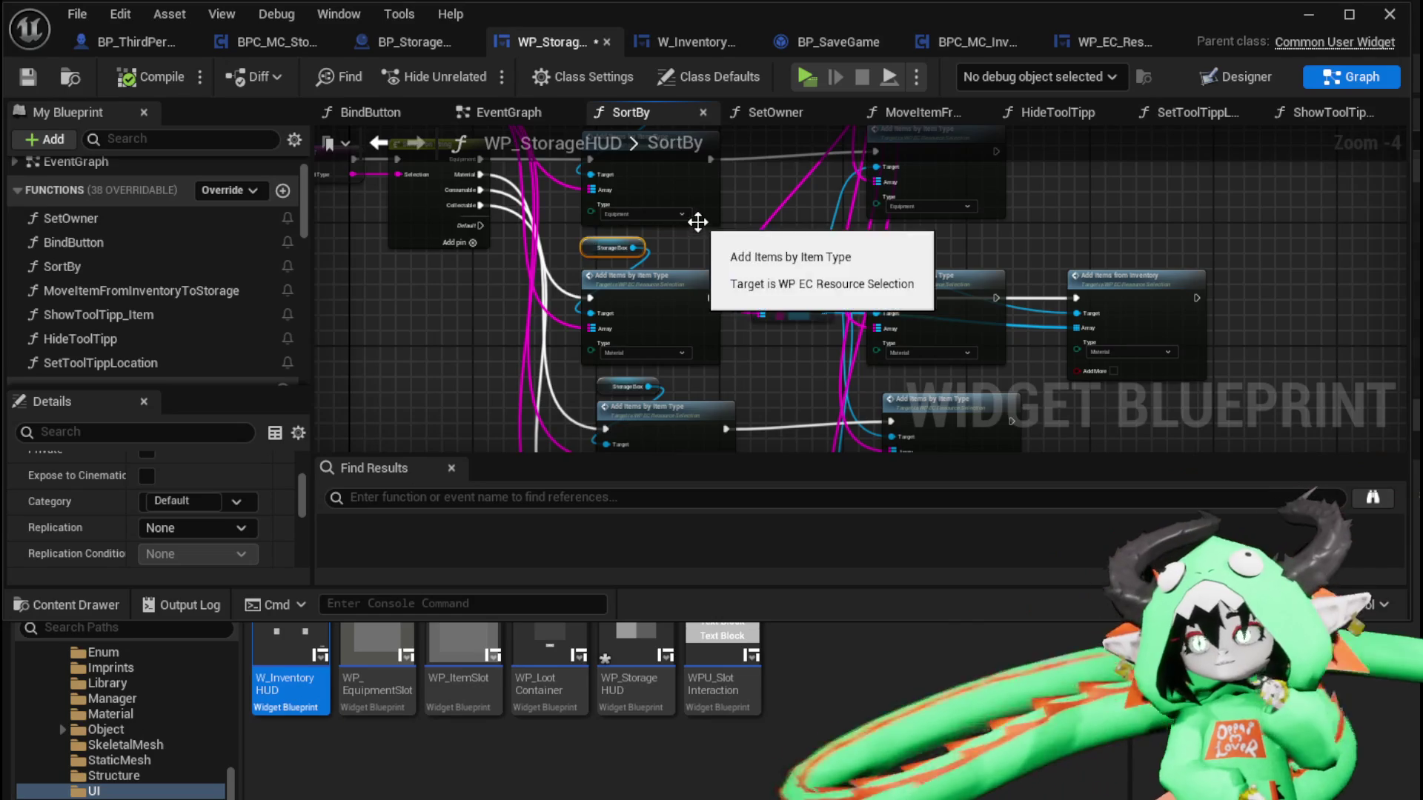
{"action": "scroll", "coordinate": [688, 251], "scroll_direction": "down", "scroll_amount": 2}
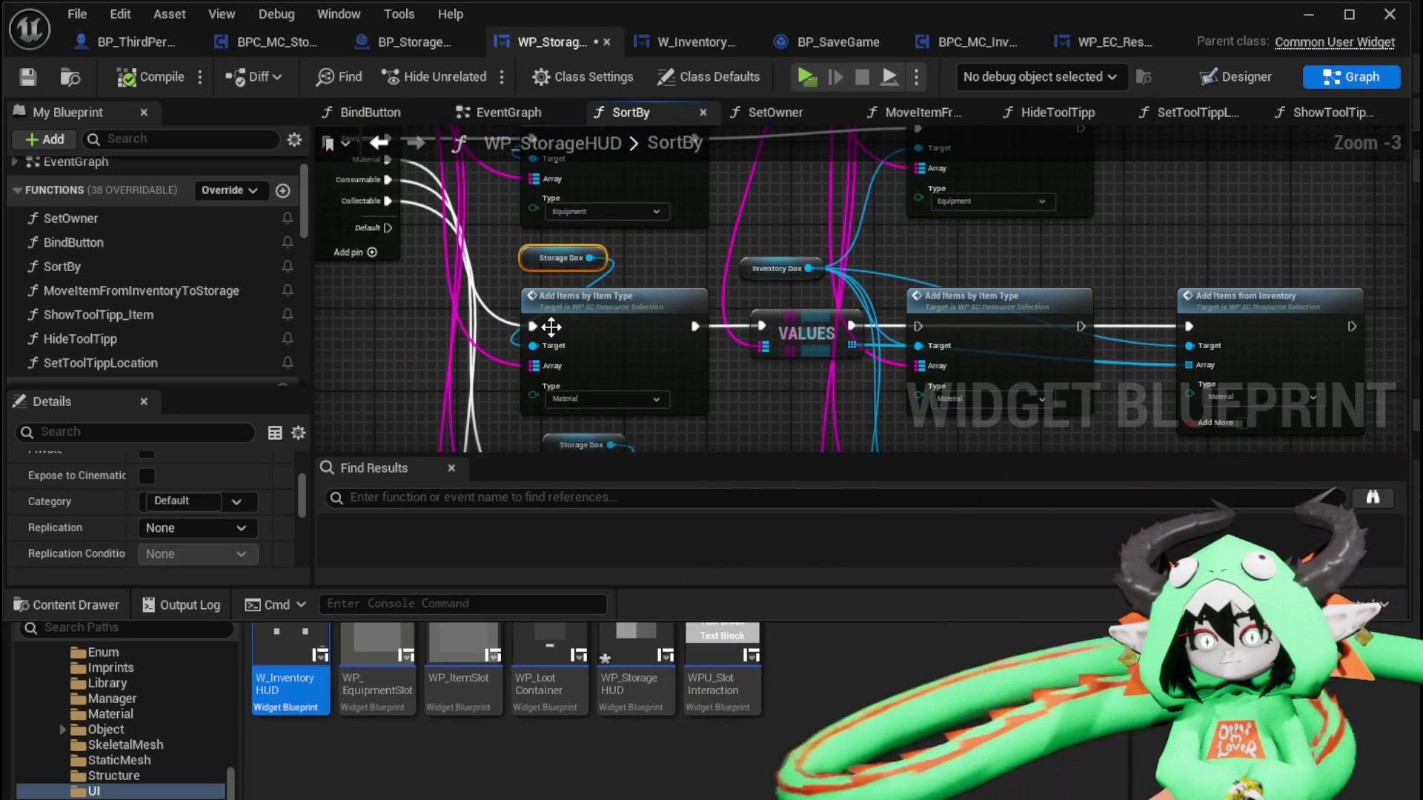
{"action": "left_click_drag", "start_coordinate": [540, 318], "coordinate": [610, 280]}
{"action": "left_click_drag", "start_coordinate": [621, 338], "coordinate": [438, 328]}
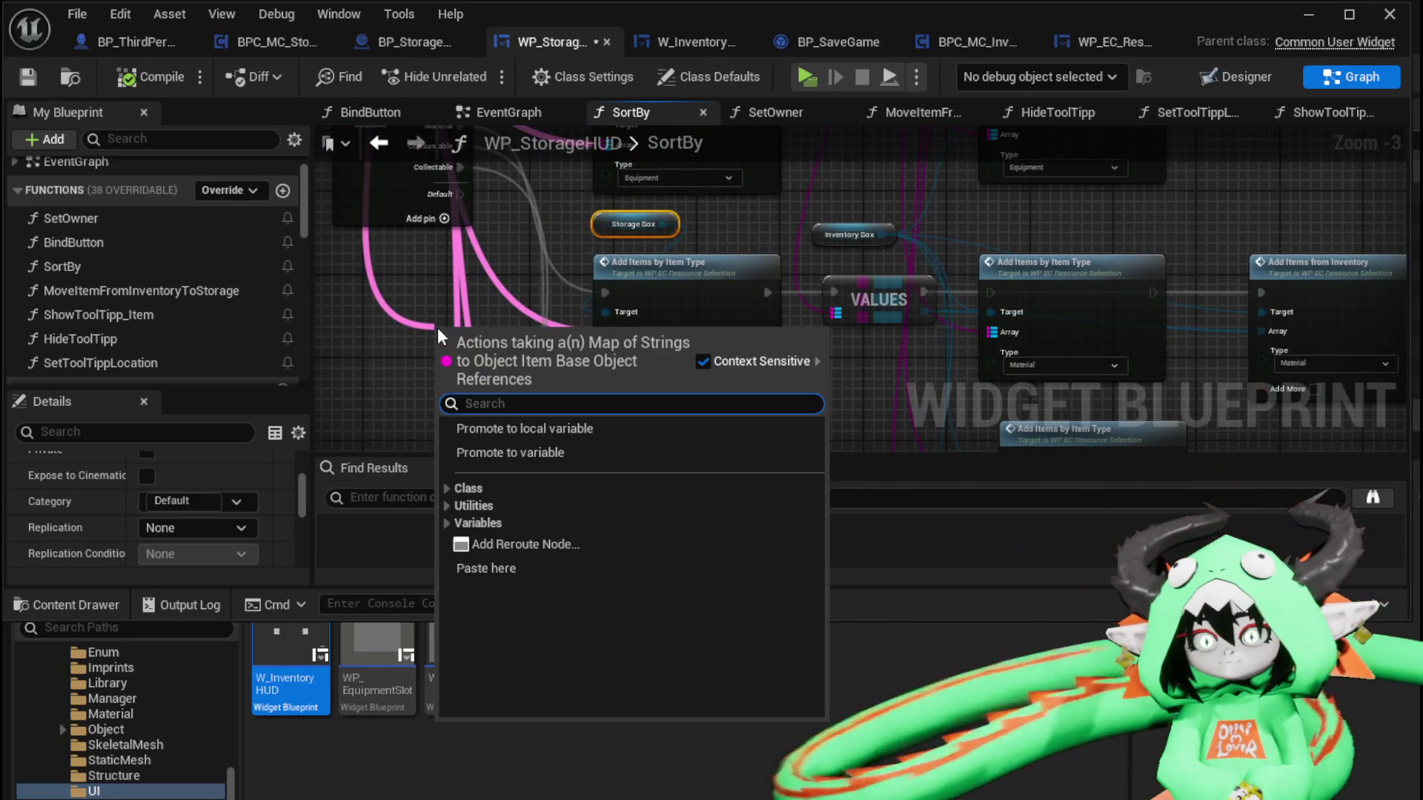
{"action": "type", "text": "Value"}
{"action": "key", "text": "Return"}
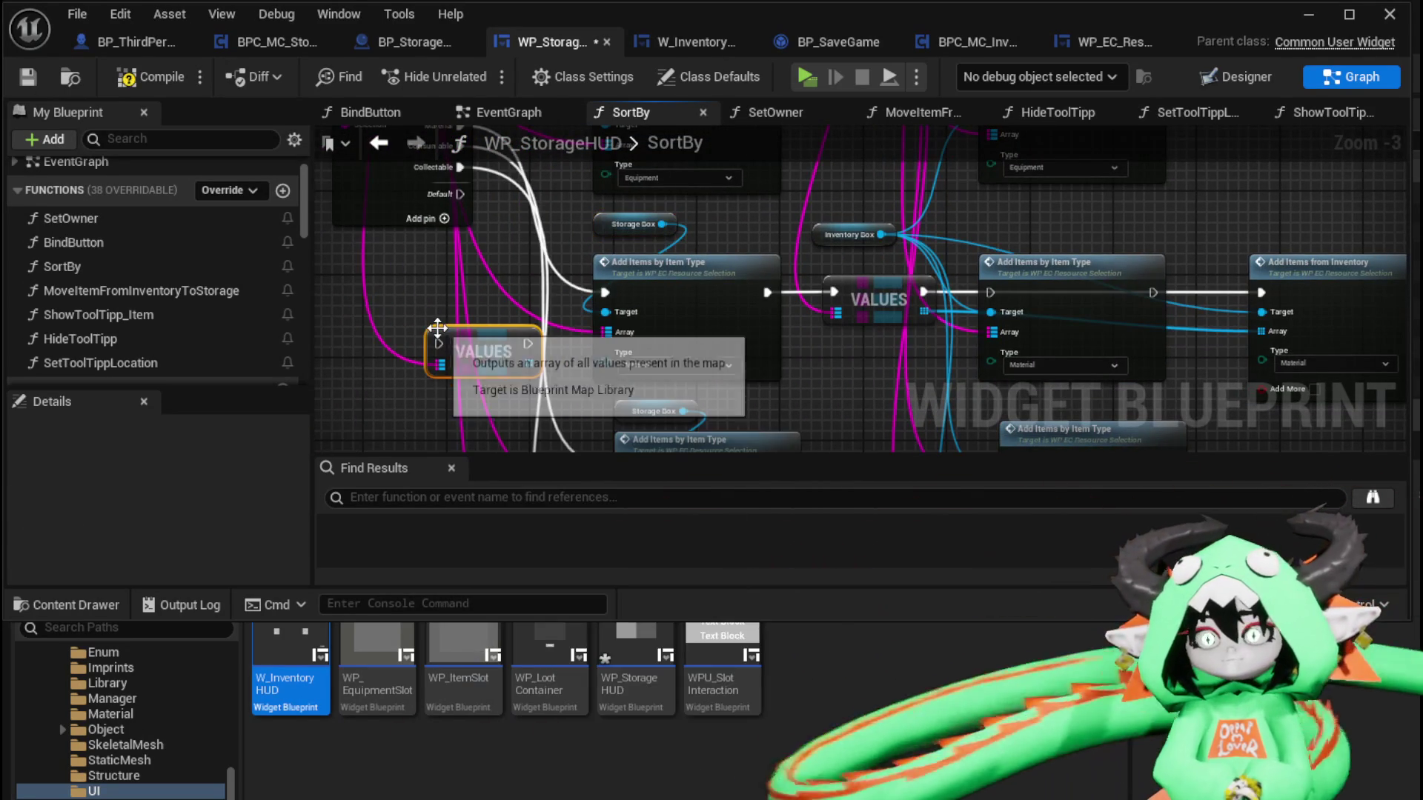
{"action": "left_click_drag", "start_coordinate": [417, 304], "coordinate": [485, 326]}
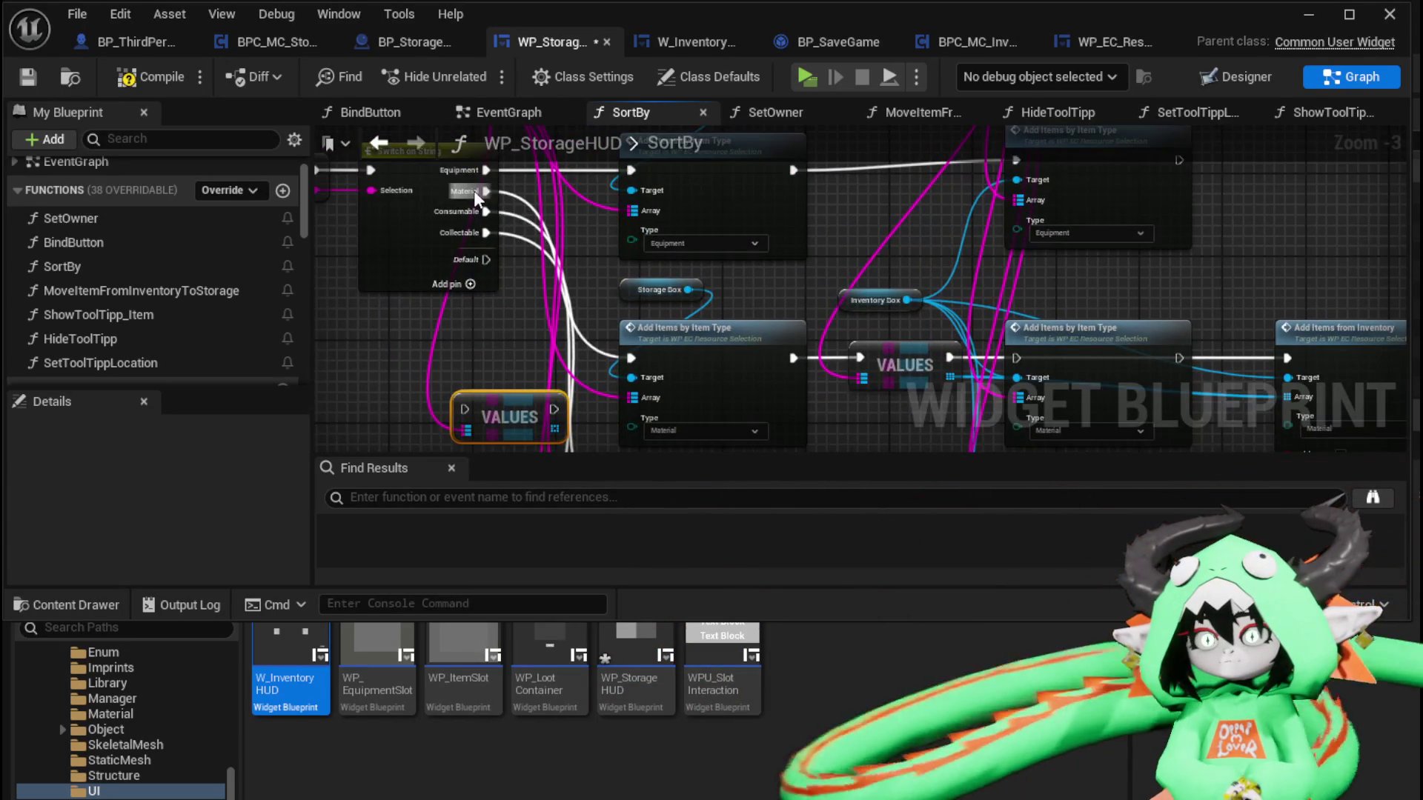
{"action": "mouse_move", "coordinate": [476, 191]}
{"action": "left_mouse_down"}
{"action": "mouse_move", "coordinate": [500, 393]}
{"action": "mouse_move", "coordinate": [467, 404]}
{"action": "mouse_move", "coordinate": [552, 316]}
{"action": "mouse_move", "coordinate": [465, 320]}
{"action": "left_mouse_up"}
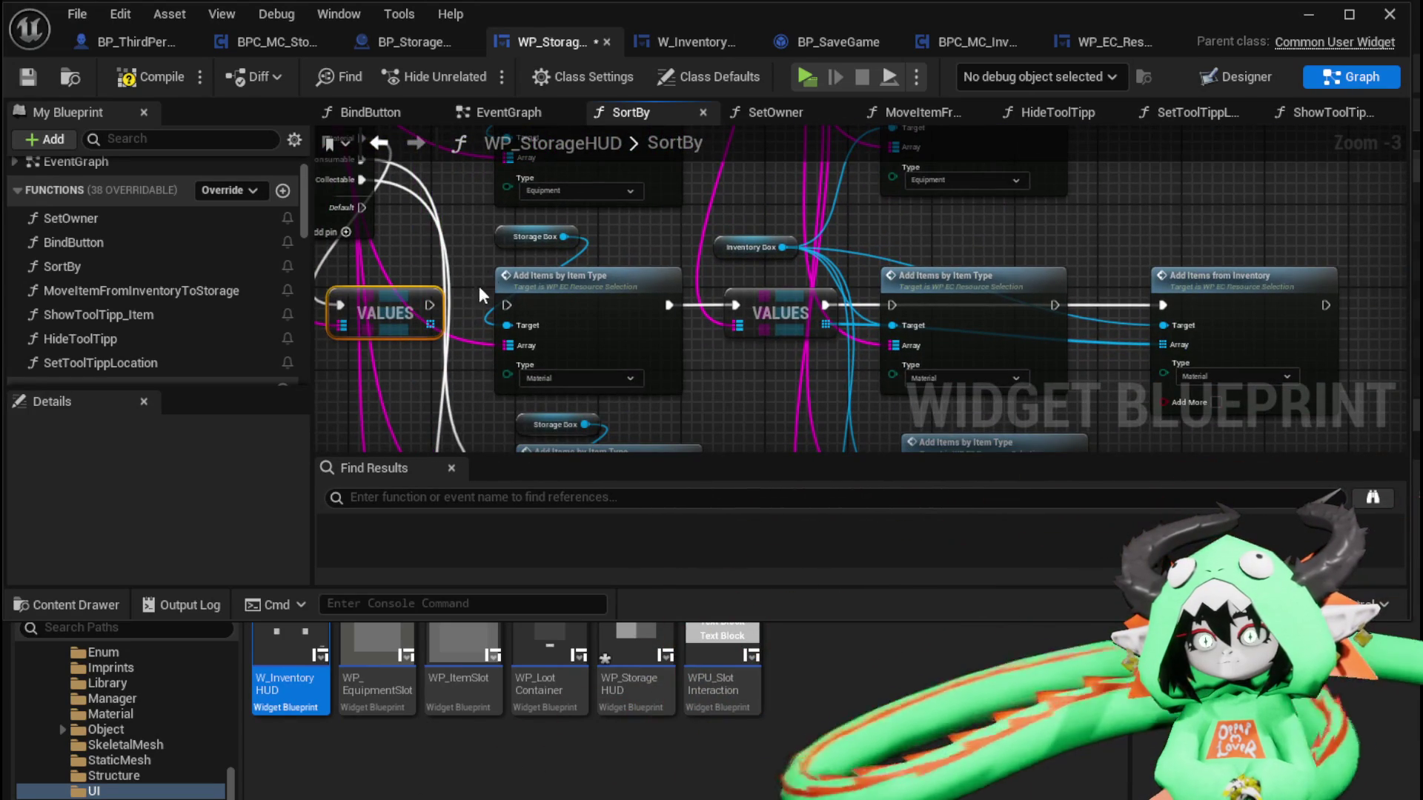
Add an Add Items from Inventory node from Storage Box
{"action": "mouse_move", "coordinate": [552, 239]}
{"action": "left_mouse_down"}
{"action": "mouse_move", "coordinate": [439, 239]}
{"action": "mouse_move", "coordinate": [569, 229]}
{"action": "left_mouse_up"}
{"action": "type", "text": "i"}
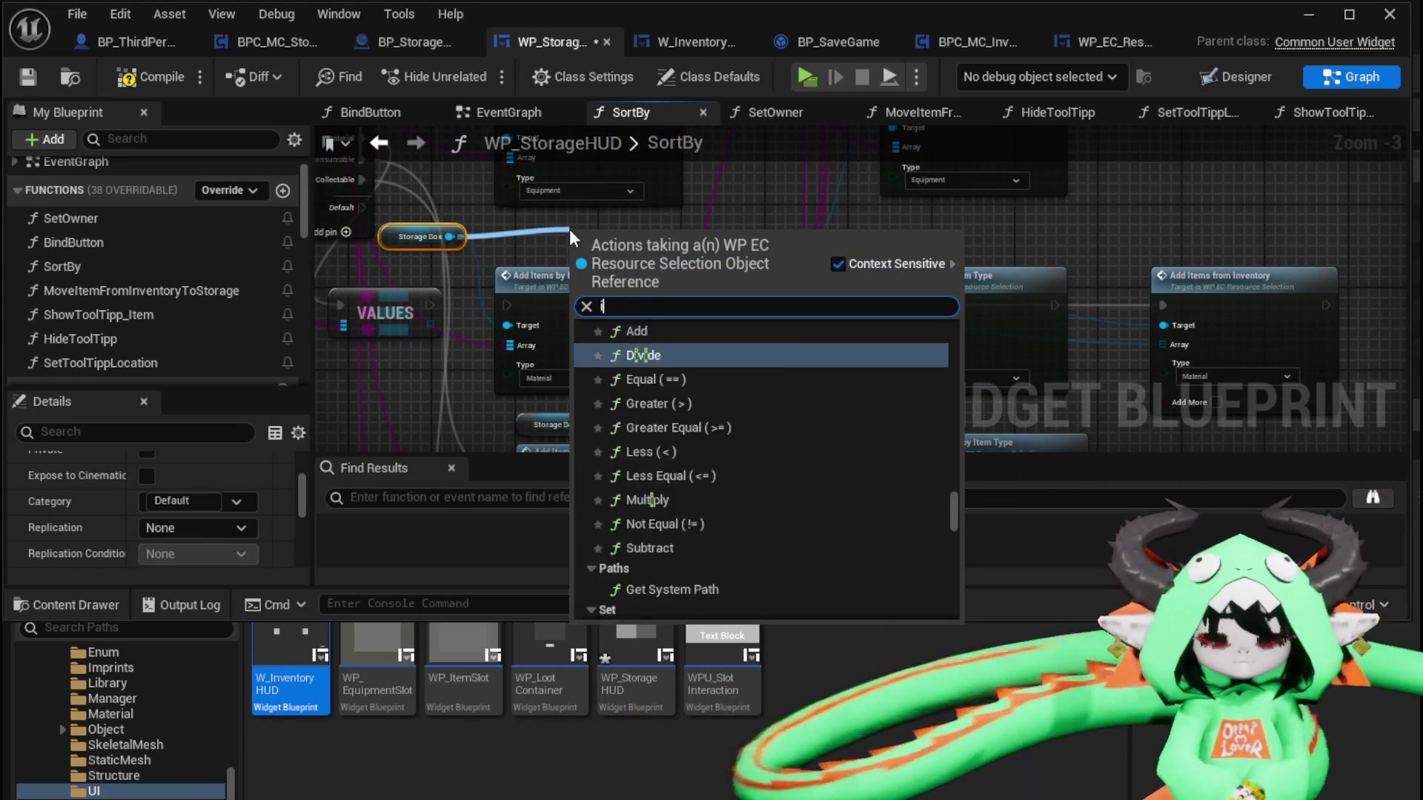
{"action": "type", "text": "tems"}
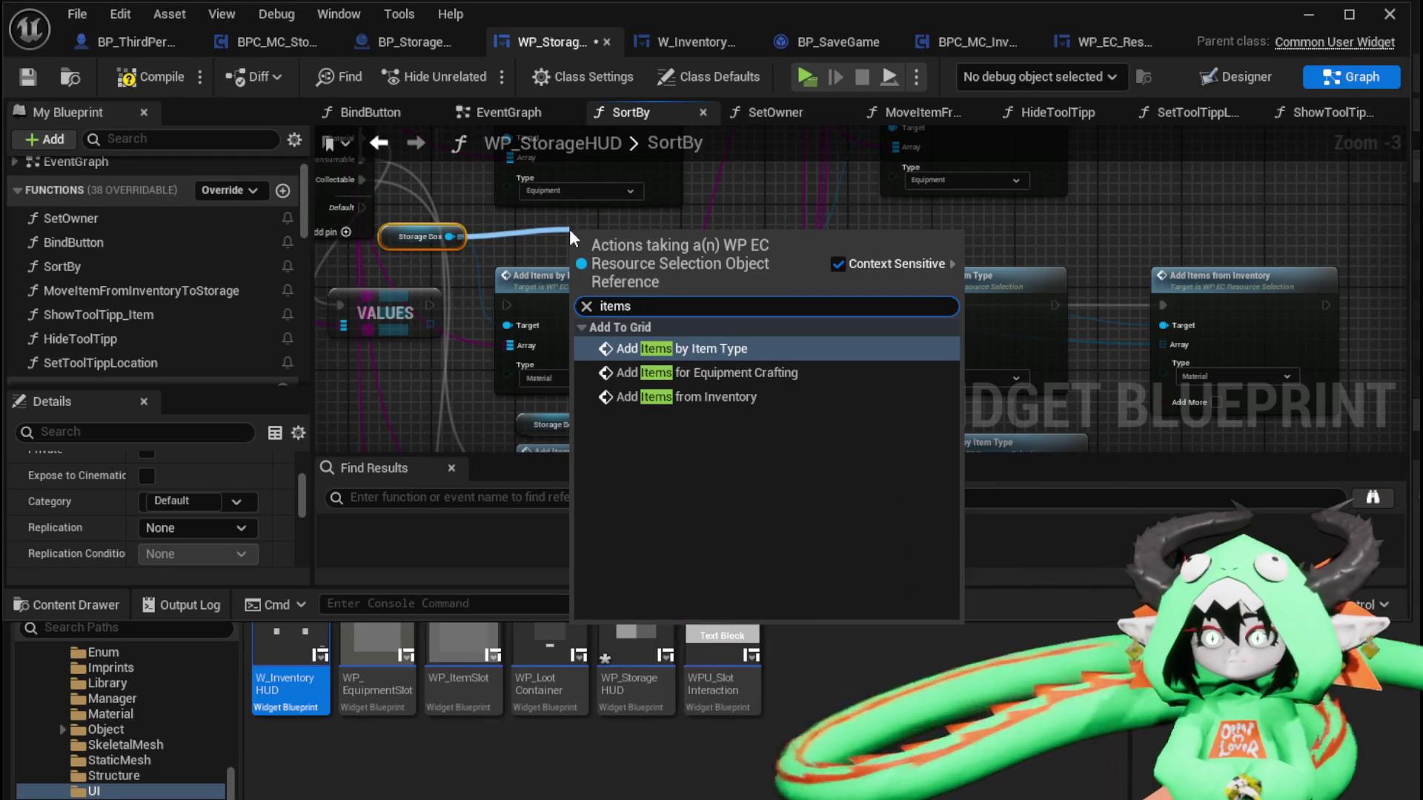
{"action": "left_click", "coordinate": [709, 396]}
{"action": "left_click", "coordinate": [535, 272]}
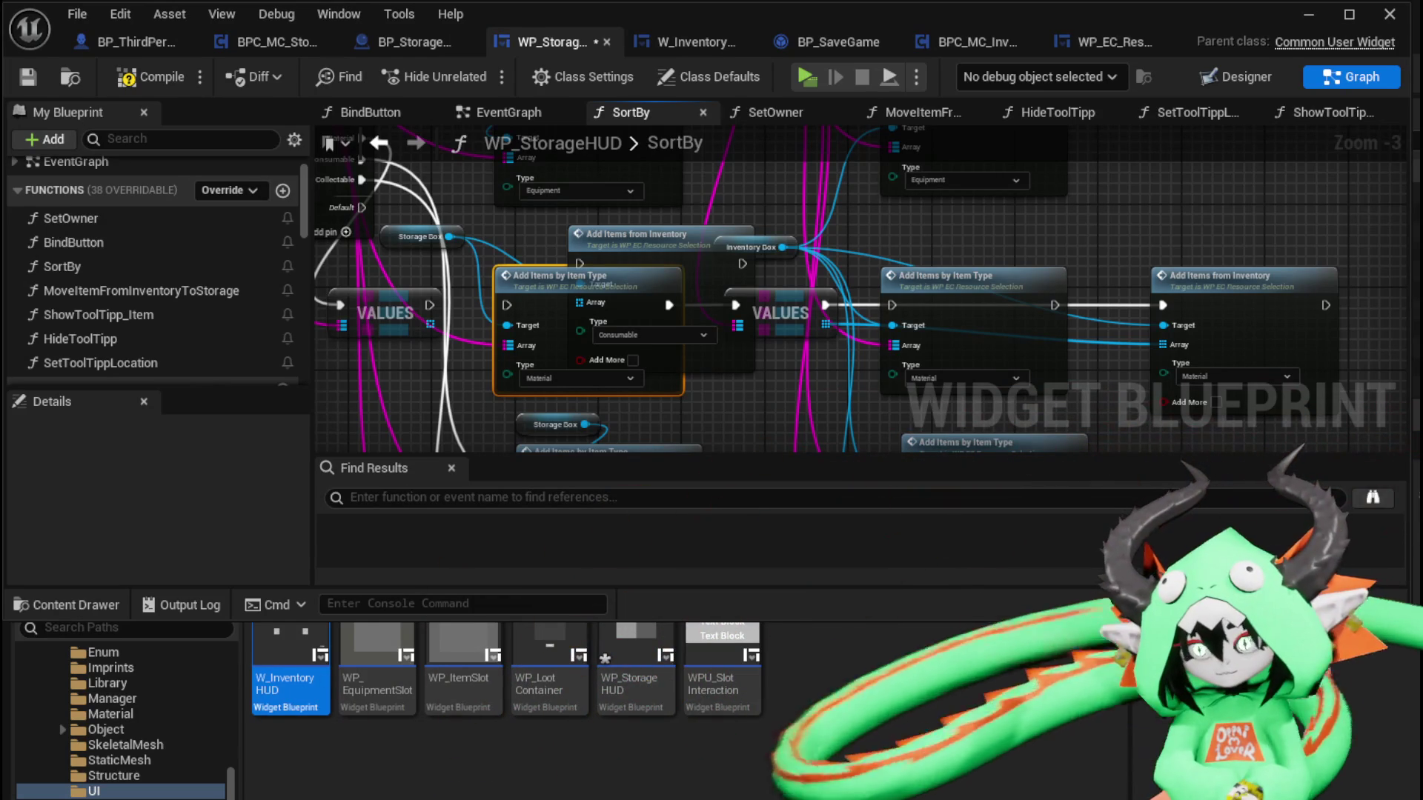
Save the widget blueprint and move the old Add Items by Item Type node out of the way
{"action": "key", "text": "ctrl+shift+s"}
{"action": "key", "text": "Return"}
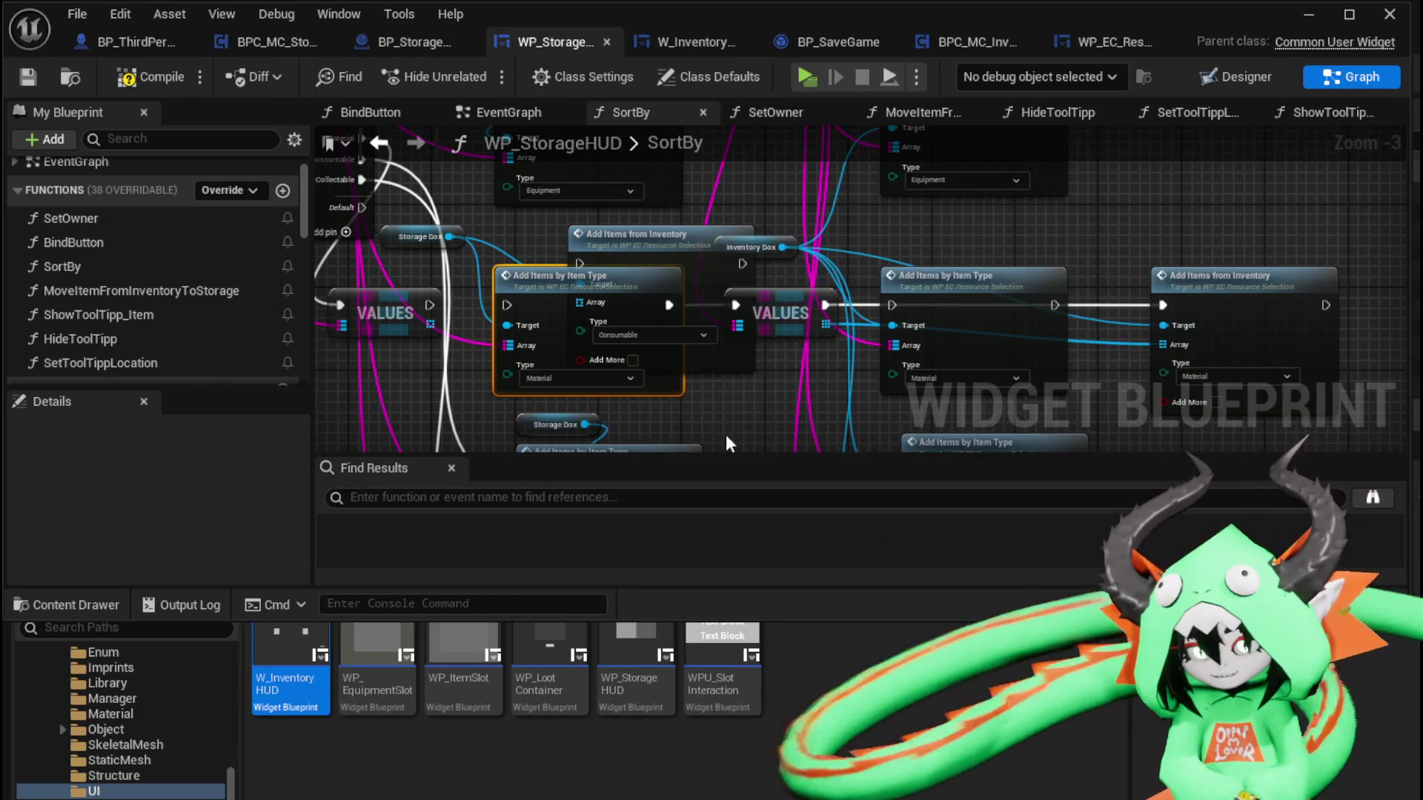
{"action": "mouse_move", "coordinate": [727, 434]}
{"action": "left_mouse_down"}
{"action": "mouse_move", "coordinate": [800, 391]}
{"action": "mouse_move", "coordinate": [919, 389]}
{"action": "left_mouse_up"}
{"action": "left_click", "coordinate": [581, 273]}
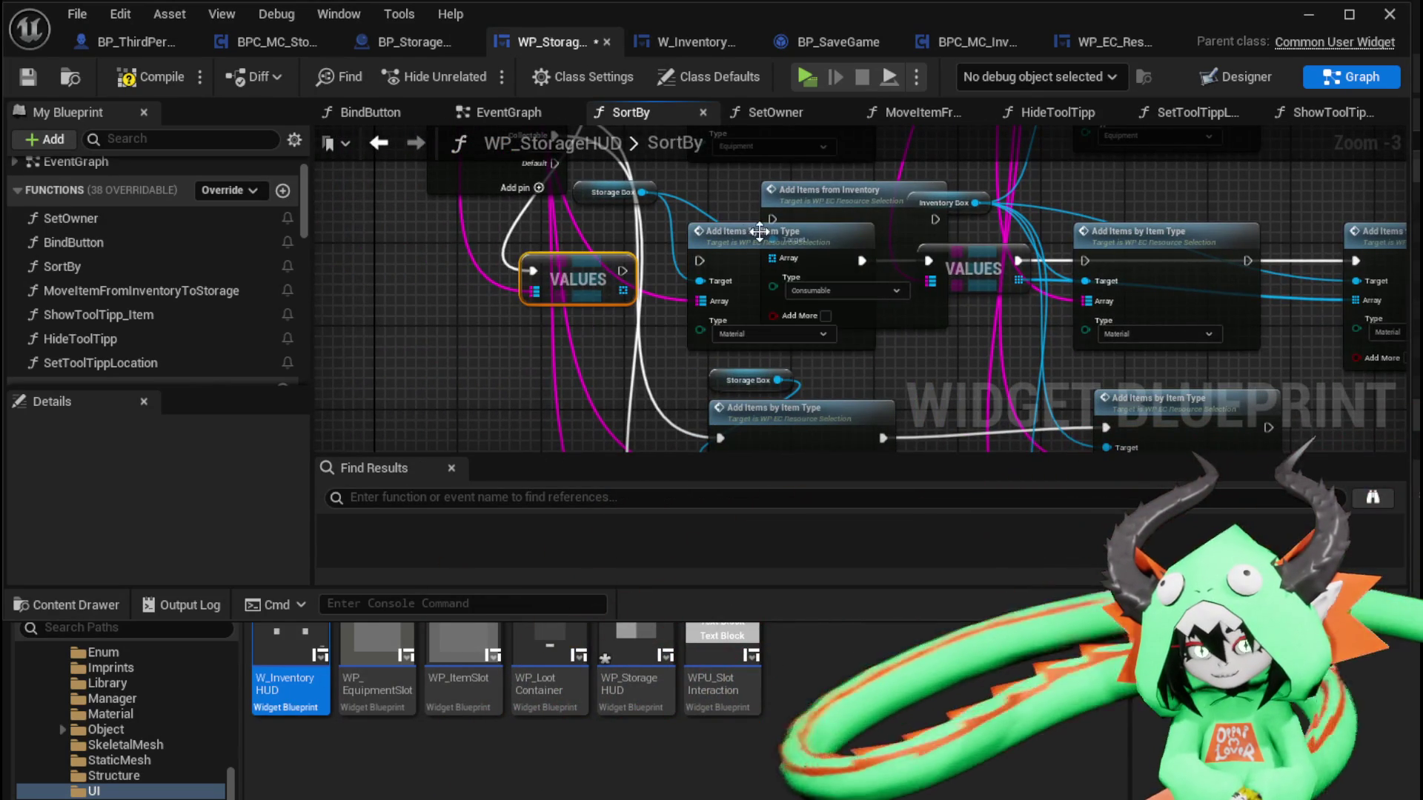
{"action": "mouse_move", "coordinate": [759, 232]}
{"action": "left_mouse_down"}
{"action": "mouse_move", "coordinate": [722, 275]}
{"action": "mouse_move", "coordinate": [732, 240]}
{"action": "mouse_move", "coordinate": [681, 213]}
{"action": "mouse_move", "coordinate": [516, 243]}
{"action": "left_mouse_up"}
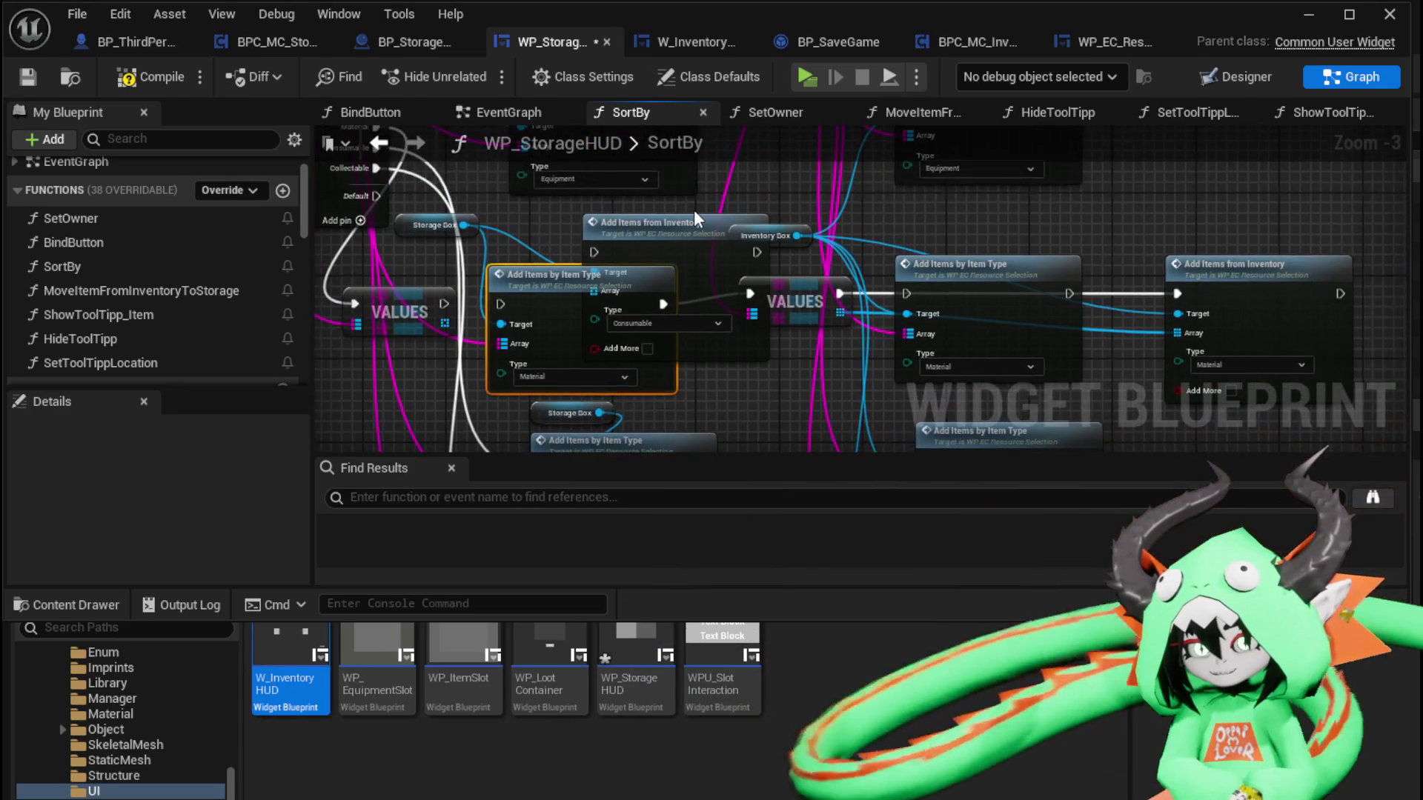
{"action": "left_click", "coordinate": [694, 210]}
{"action": "left_click_drag", "start_coordinate": [675, 210], "coordinate": [852, 203]}
{"action": "left_click_drag", "start_coordinate": [750, 262], "coordinate": [396, 367]}
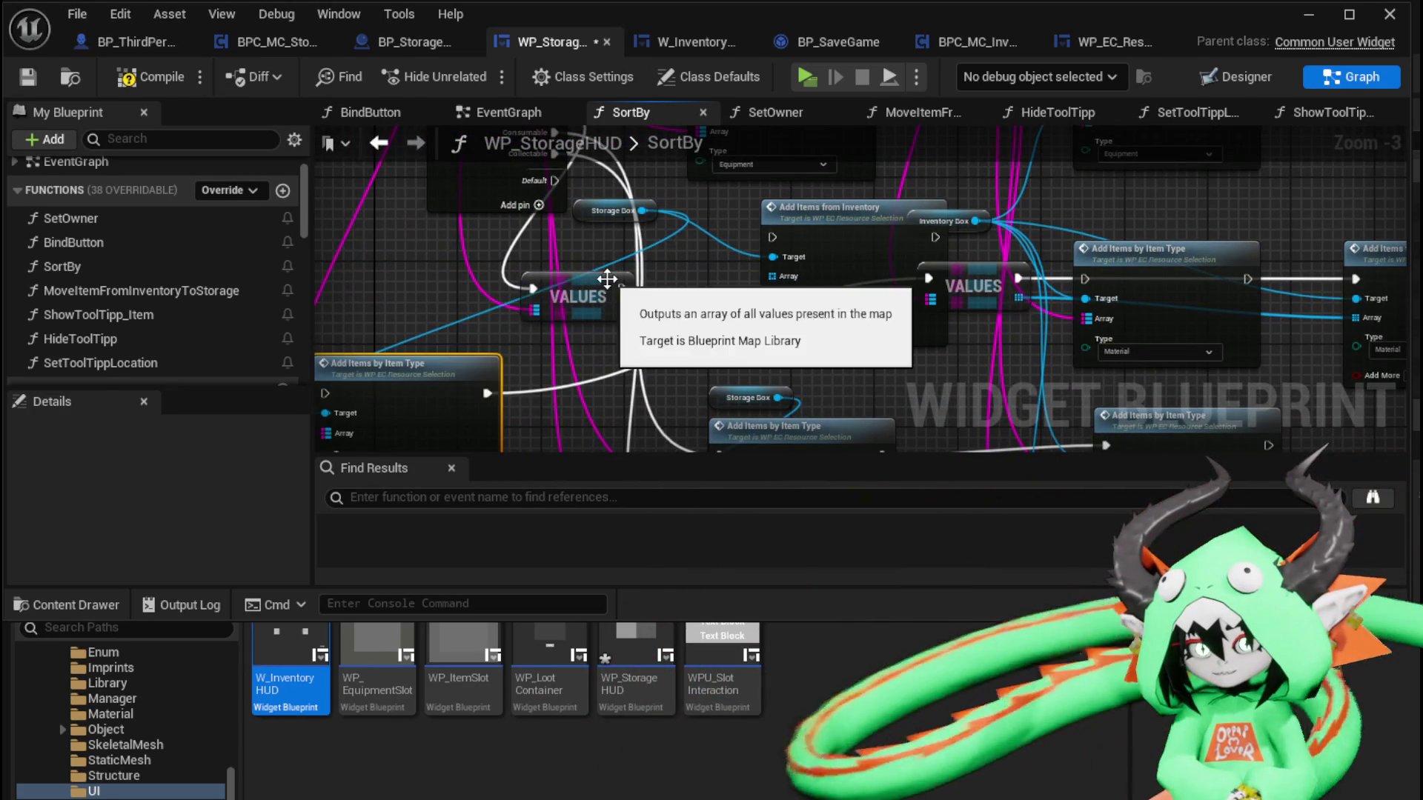
Feed Values into Storage Box's Add Items from Inventory, set Type Material, chain to inventory Values, compile
{"action": "mouse_move", "coordinate": [607, 278]}
{"action": "left_mouse_down"}
{"action": "mouse_move", "coordinate": [767, 230]}
{"action": "mouse_move", "coordinate": [786, 278]}
{"action": "left_mouse_up"}
{"action": "left_click", "coordinate": [839, 308]}
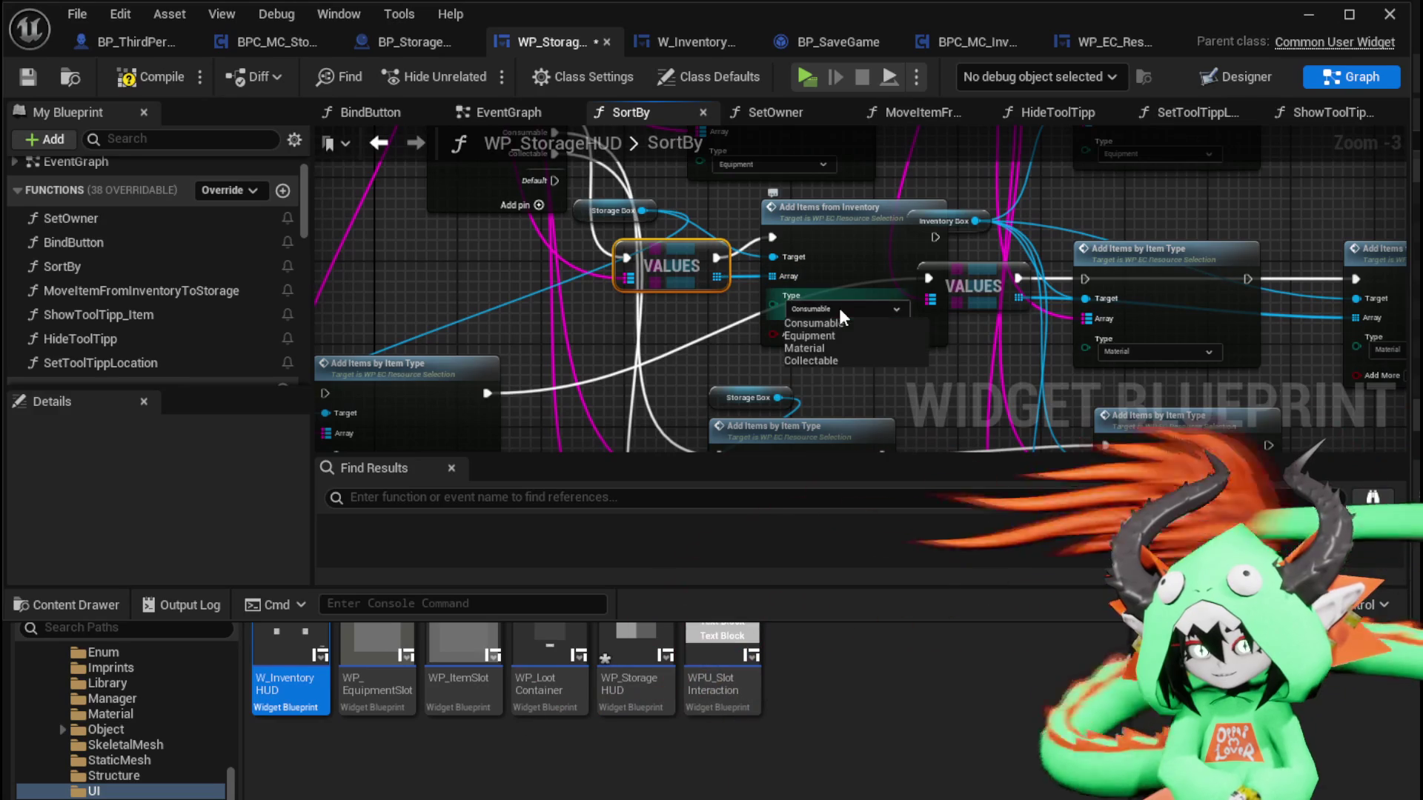
{"action": "left_click", "coordinate": [850, 349]}
{"action": "left_click_drag", "start_coordinate": [851, 353], "coordinate": [687, 374]}
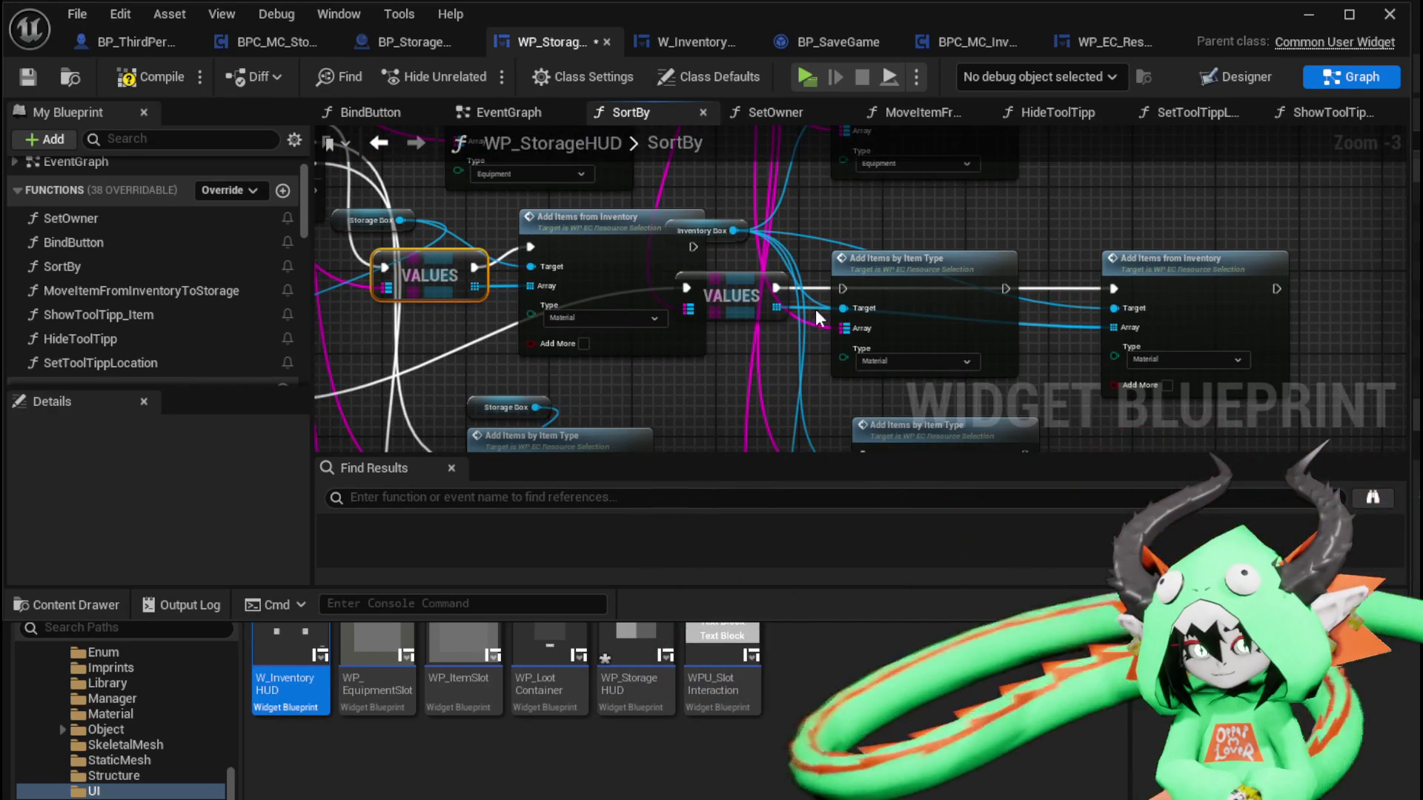
{"action": "mouse_move", "coordinate": [612, 221]}
{"action": "left_mouse_down"}
{"action": "mouse_move", "coordinate": [572, 261]}
{"action": "mouse_move", "coordinate": [586, 255]}
{"action": "left_mouse_up"}
{"action": "left_click_drag", "start_coordinate": [662, 278], "coordinate": [687, 292]}
{"action": "left_click_drag", "start_coordinate": [778, 310], "coordinate": [1016, 263]}
{"action": "left_click", "coordinate": [918, 203]}
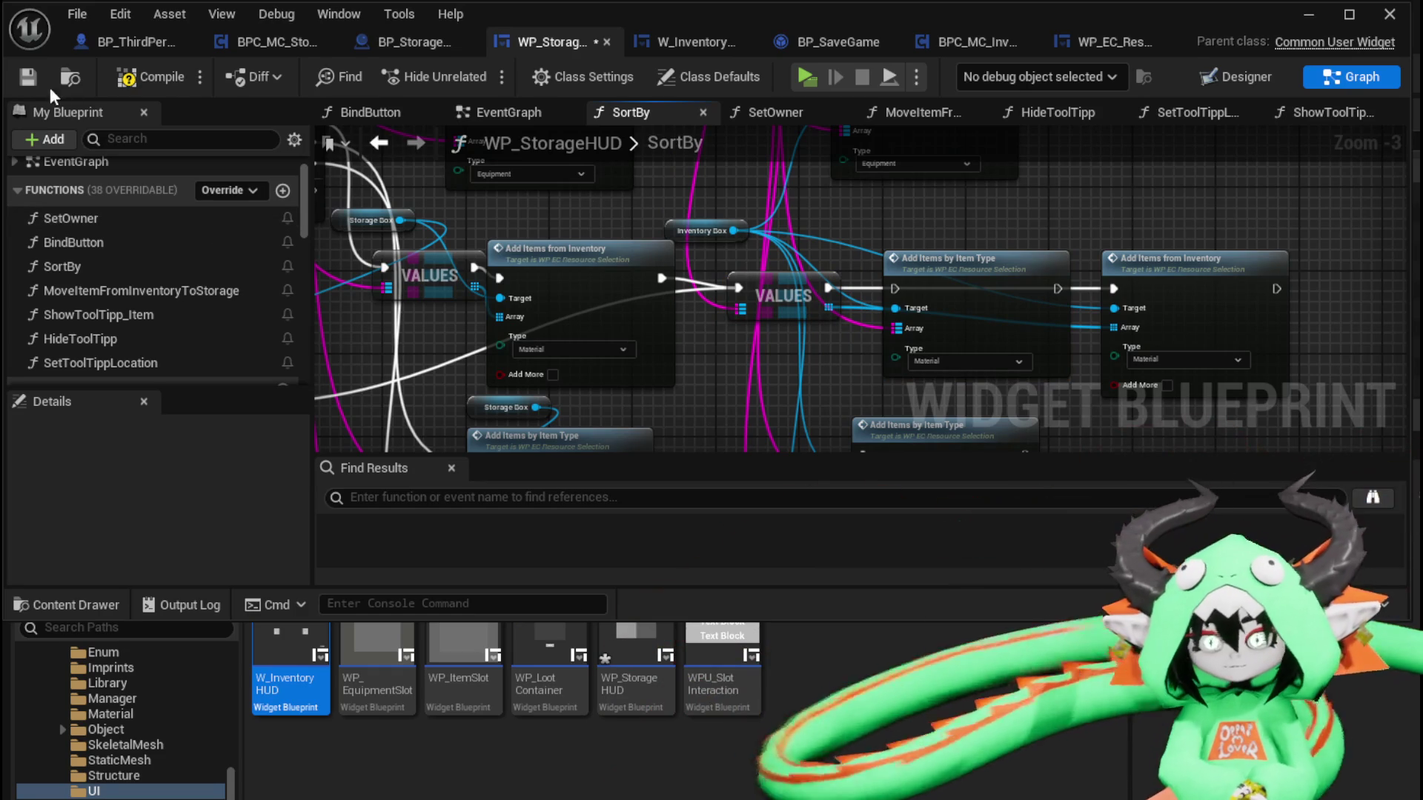
{"action": "left_click", "coordinate": [148, 77]}
{"action": "left_click", "coordinate": [28, 76]}
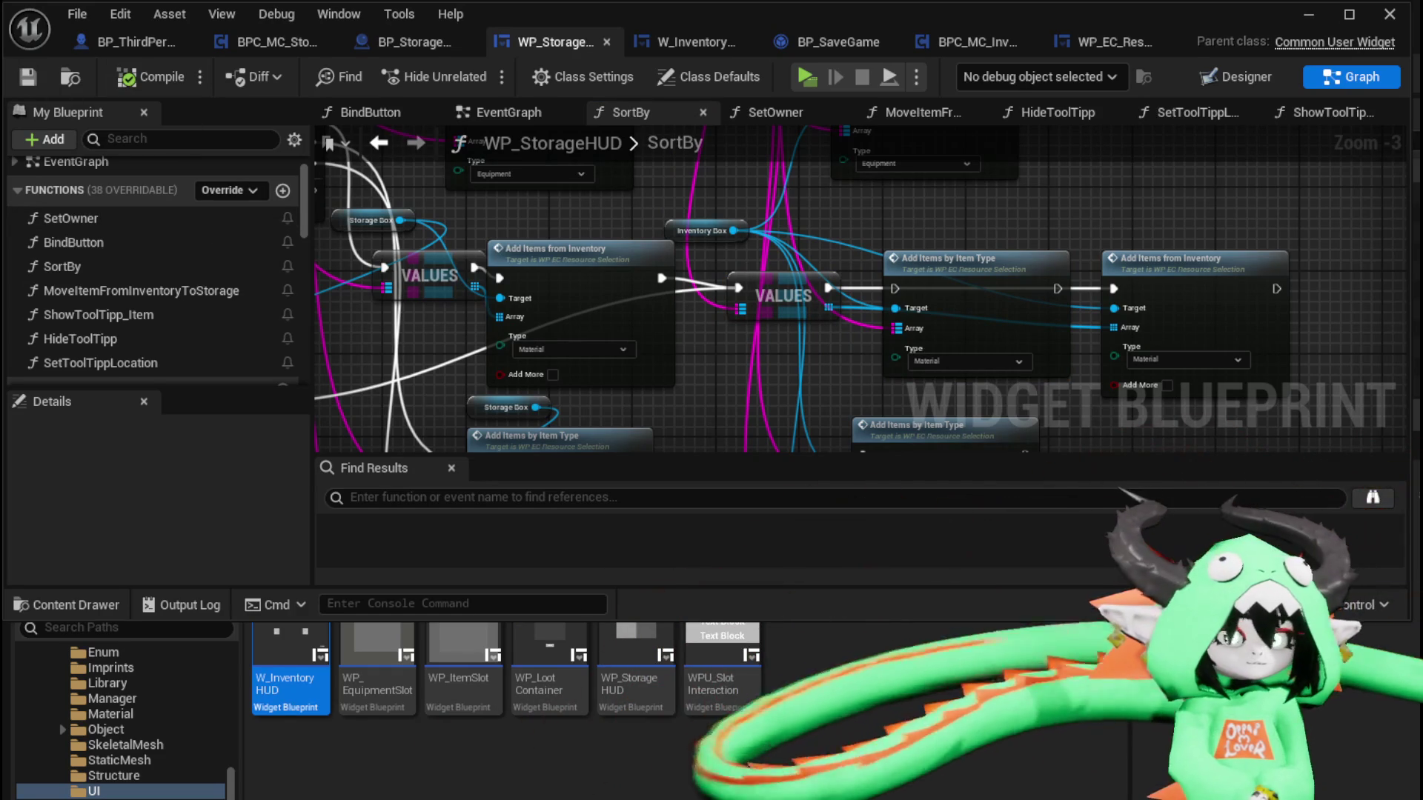